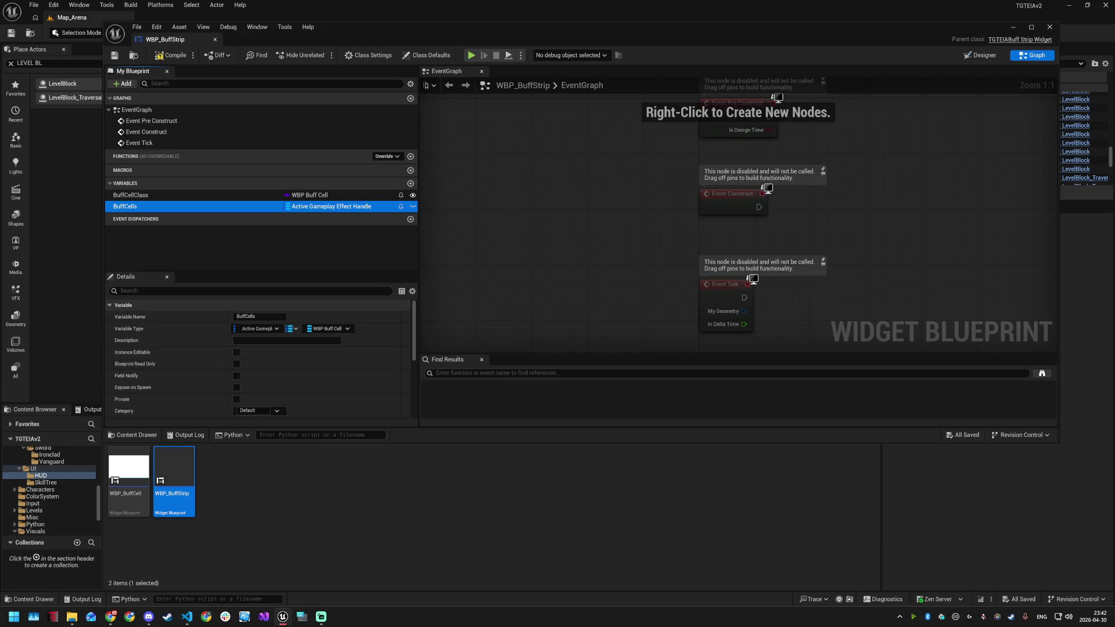
Add the BP_OnBuffAdded override event from the Functions Override list, searching 'BuffAdded'
{"action": "scroll", "coordinate": [297, 354], "scroll_direction": "down", "scroll_amount": 3}
{"action": "scroll", "coordinate": [293, 361], "scroll_direction": "down", "scroll_amount": 3}
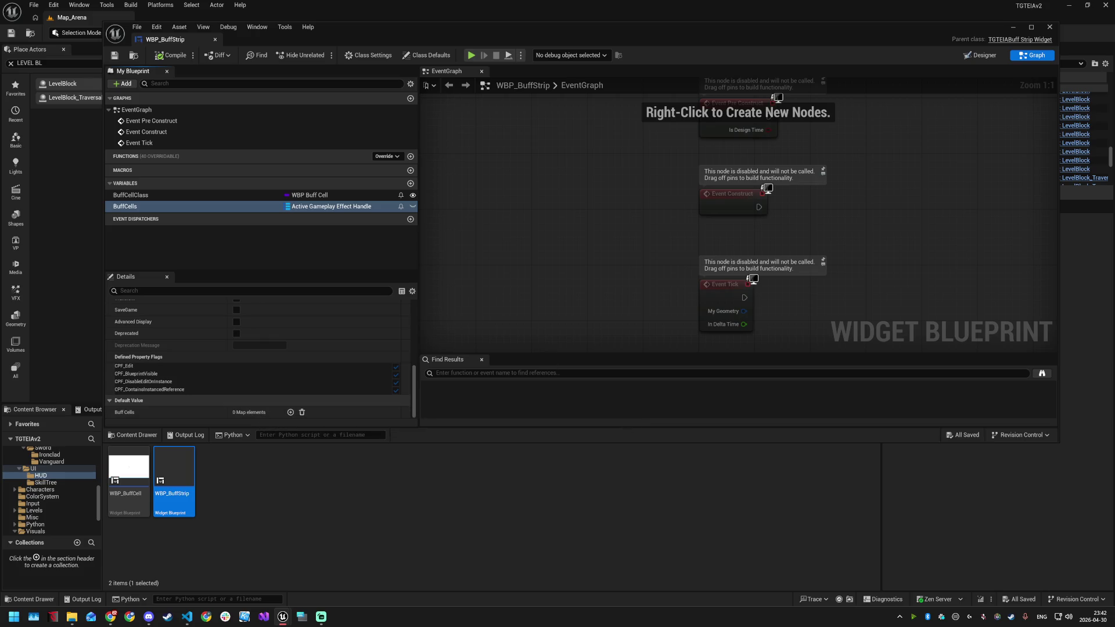
{"action": "key", "text": "alt+Tab"}
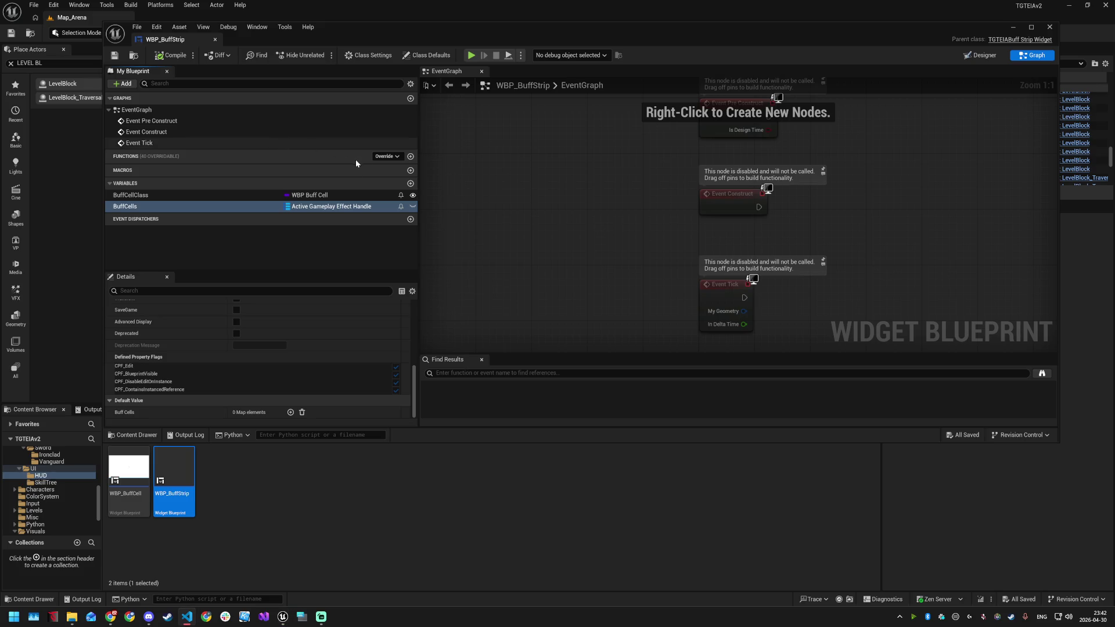
{"action": "left_click", "coordinate": [398, 156]}
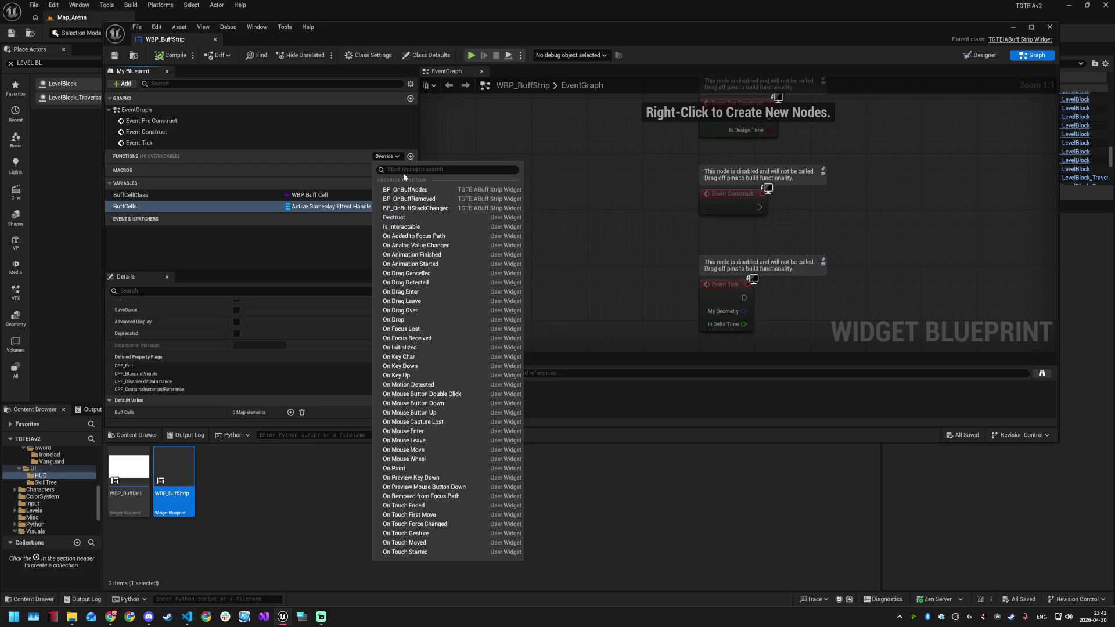
{"action": "type", "text": "BuffAdded"}
{"action": "left_click", "coordinate": [410, 179]}
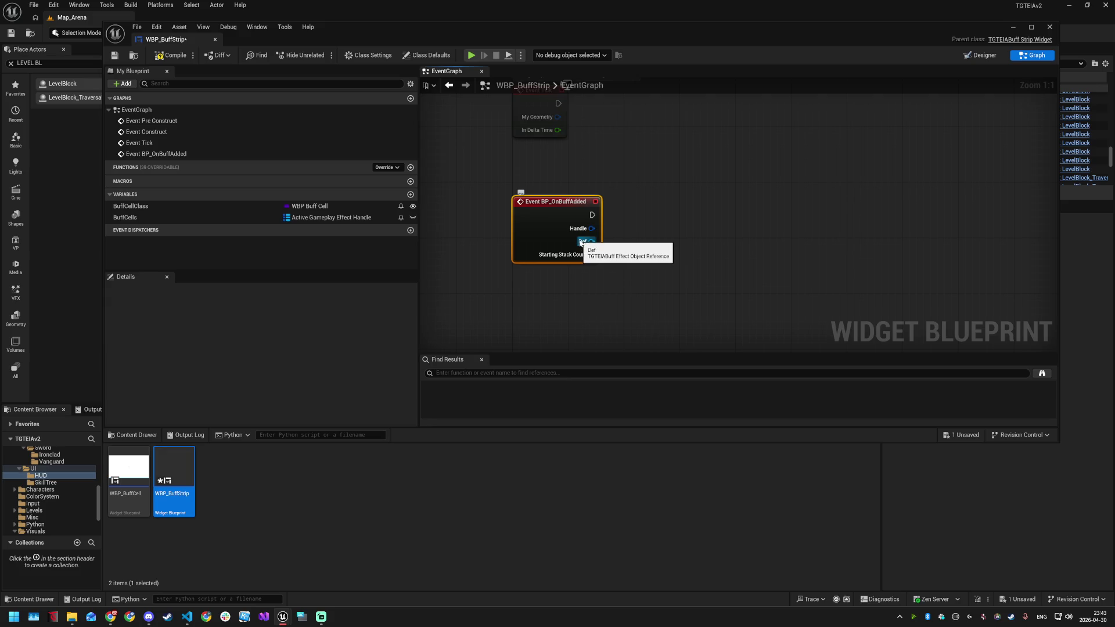
{"action": "left_click_drag", "start_coordinate": [580, 243], "coordinate": [537, 232]}
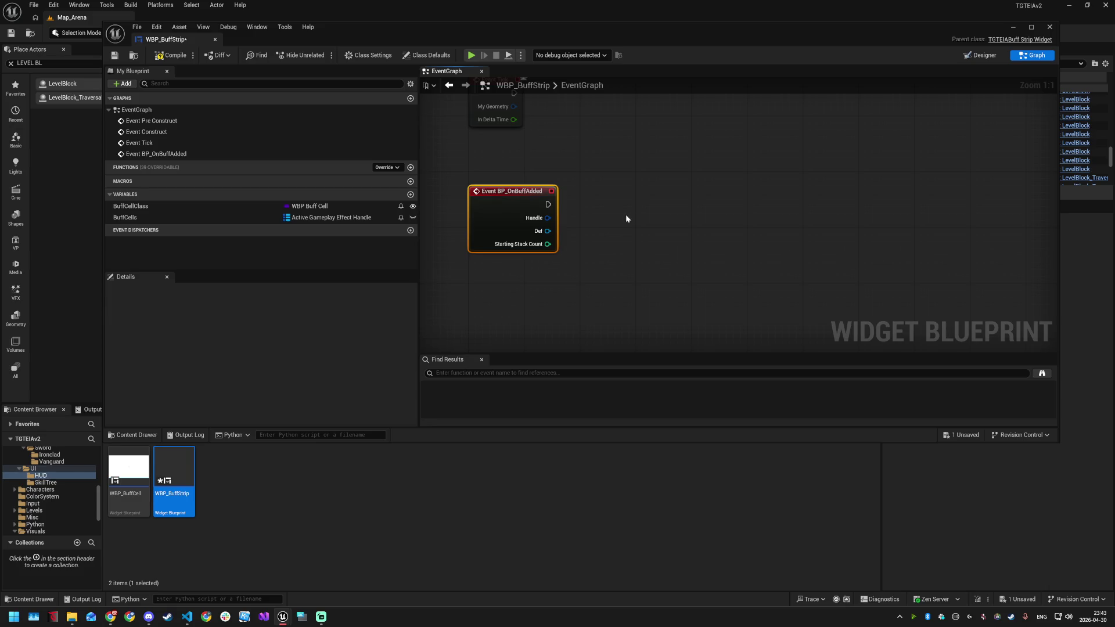
{"action": "left_click_drag", "start_coordinate": [548, 204], "coordinate": [652, 204]}
Add a Create Widget node after the event and set its class to WBP_BuffCell
{"action": "type", "text": "create wid"}
{"action": "key", "text": "Return"}
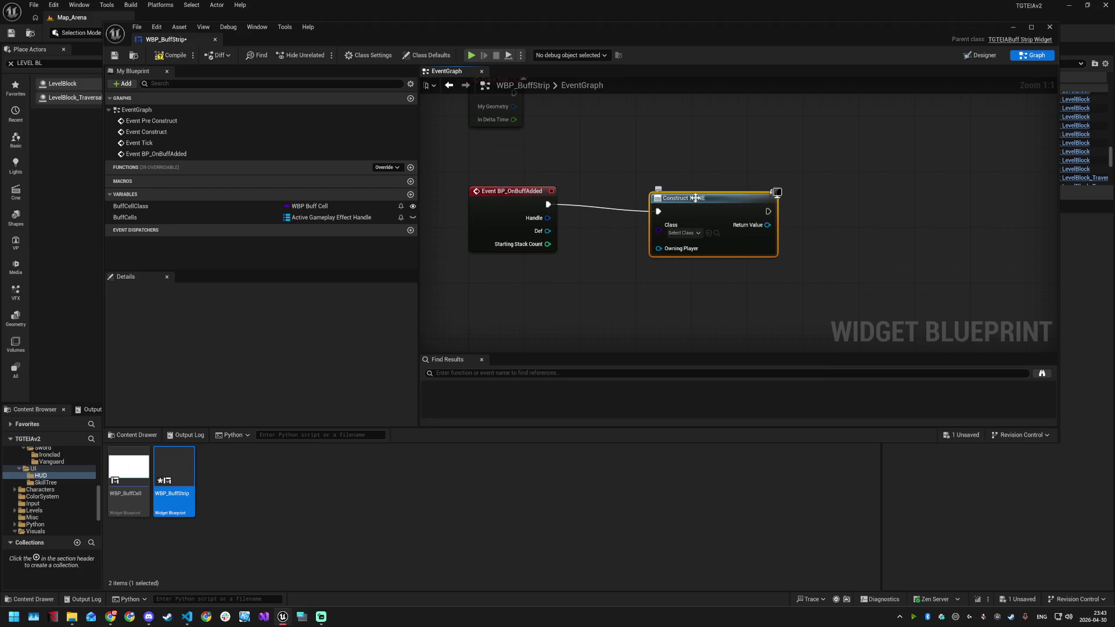
{"action": "left_click_drag", "start_coordinate": [689, 198], "coordinate": [689, 191]}
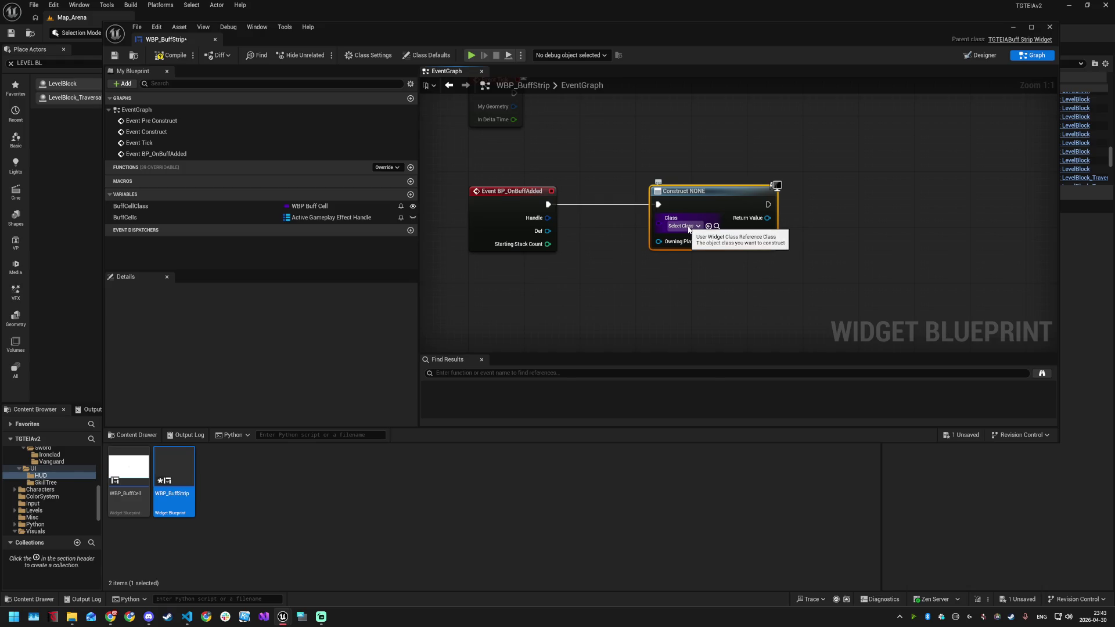
{"action": "left_click", "coordinate": [689, 227]}
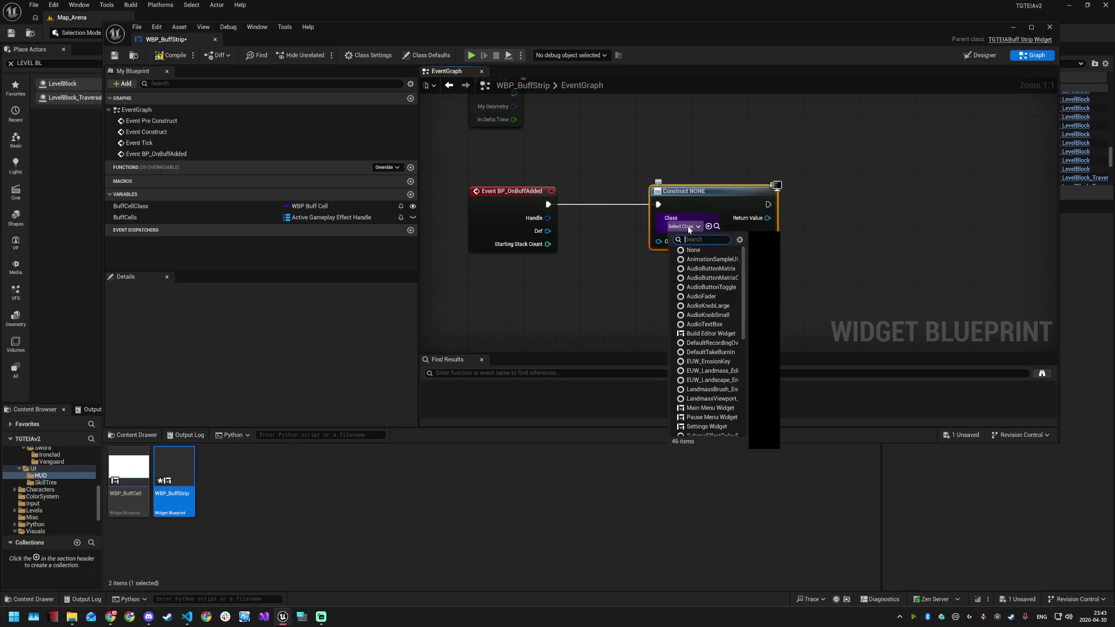
{"action": "type", "text": "buffcell"}
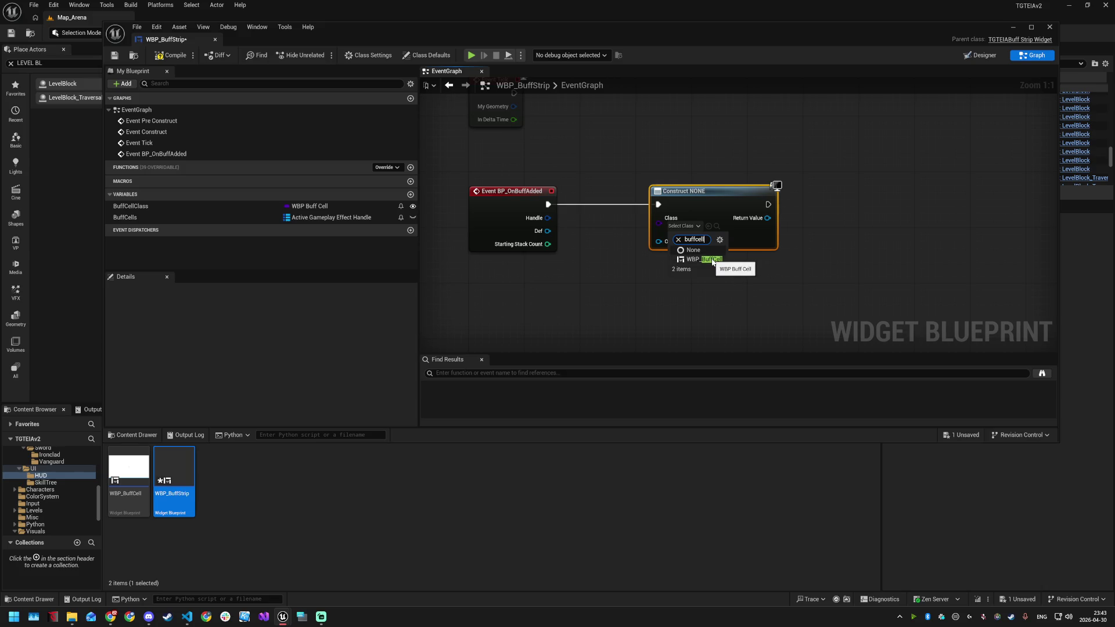
{"action": "left_click", "coordinate": [712, 260]}
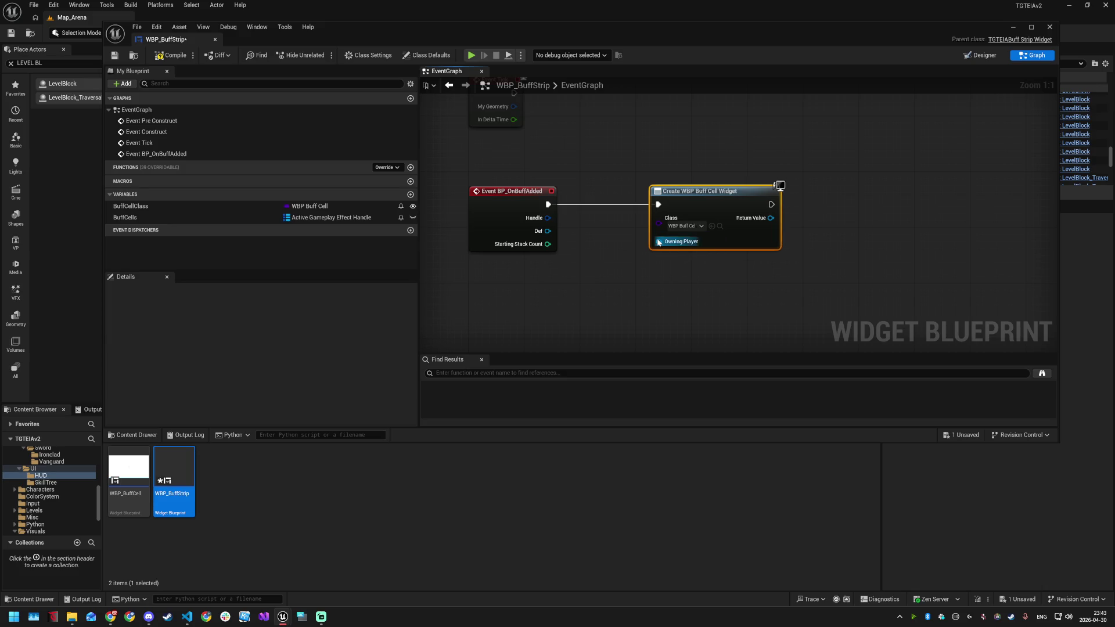
Feed a Get Owning Player node into the Create Widget's Owning Player input
{"action": "left_click_drag", "start_coordinate": [658, 242], "coordinate": [604, 268]}
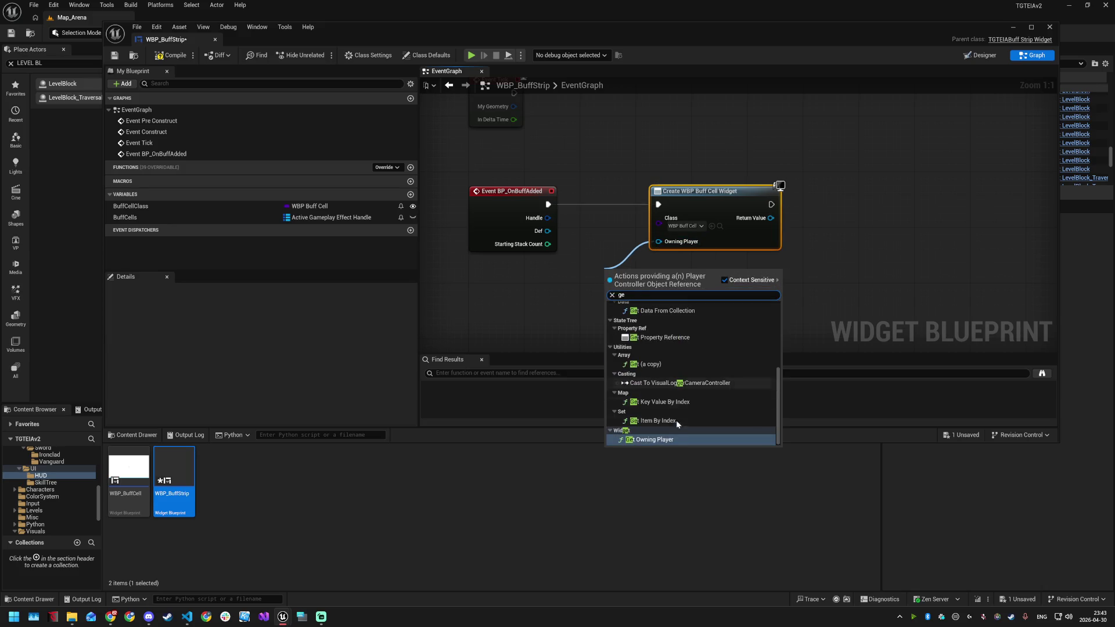
{"action": "left_click", "coordinate": [665, 437]}
{"action": "mouse_move", "coordinate": [659, 279]}
{"action": "left_mouse_down"}
{"action": "mouse_move", "coordinate": [722, 168]}
{"action": "mouse_move", "coordinate": [708, 162]}
{"action": "mouse_move", "coordinate": [697, 260]}
{"action": "left_mouse_up"}
{"action": "left_click", "coordinate": [834, 262]}
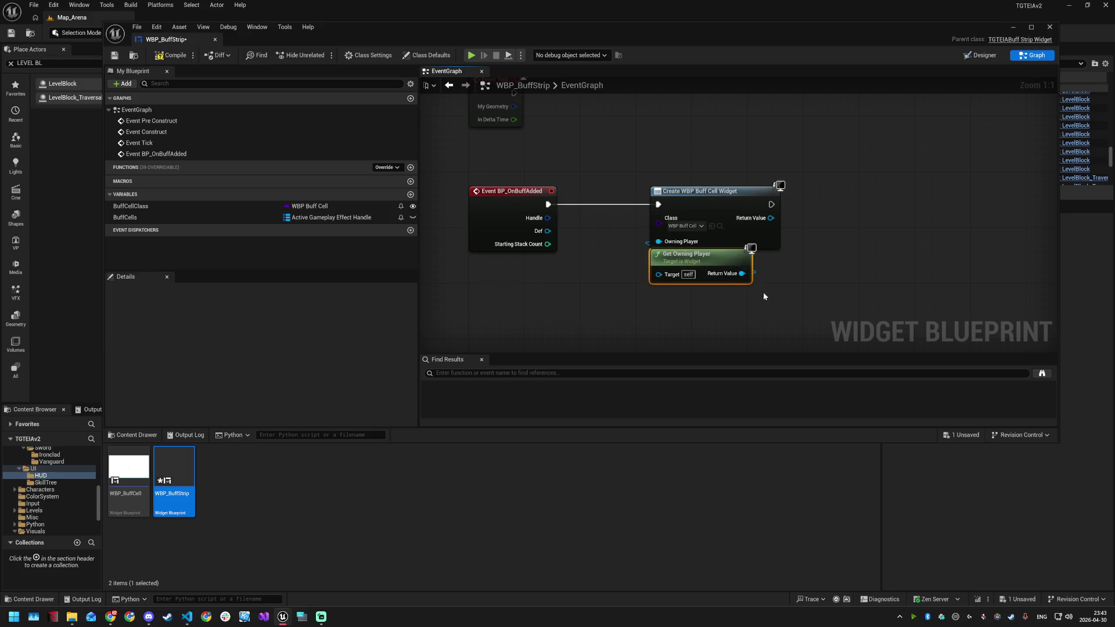
Search the widget class choices for BuffCellClass, keep WBP_BuffCell, and save WBP_BuffStrip
{"action": "key", "text": "alt+Tab"}
{"action": "left_click_drag", "start_coordinate": [771, 218], "coordinate": [887, 235]}
{"action": "type", "text": "cat t"}
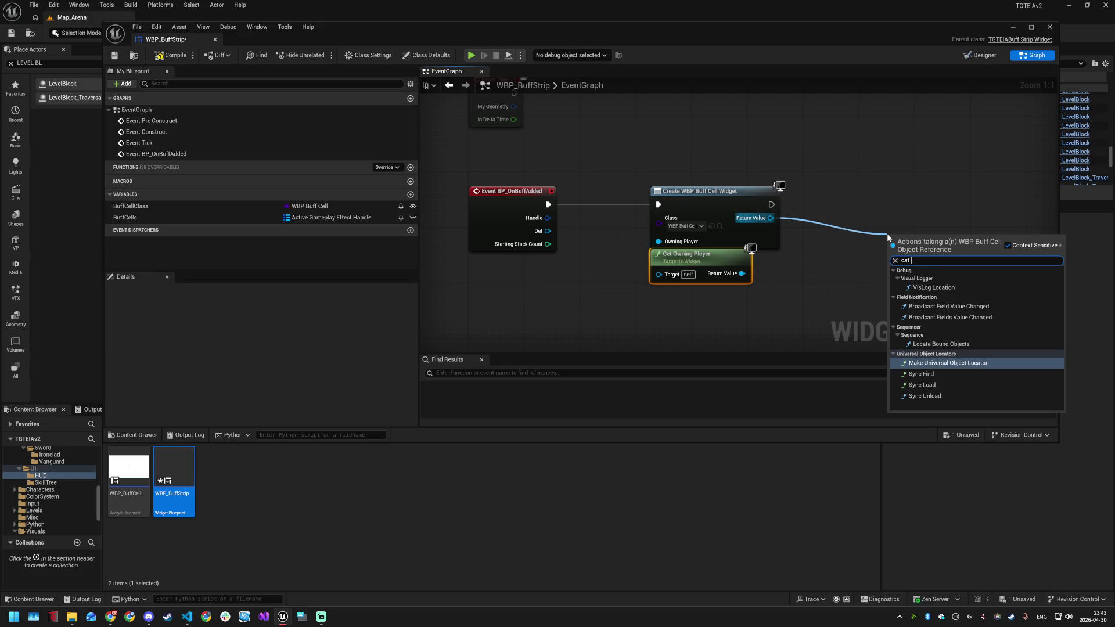
{"action": "key", "text": "BackSpace"}
{"action": "key", "text": "BackSpace"}
{"action": "key", "text": "BackSpace"}
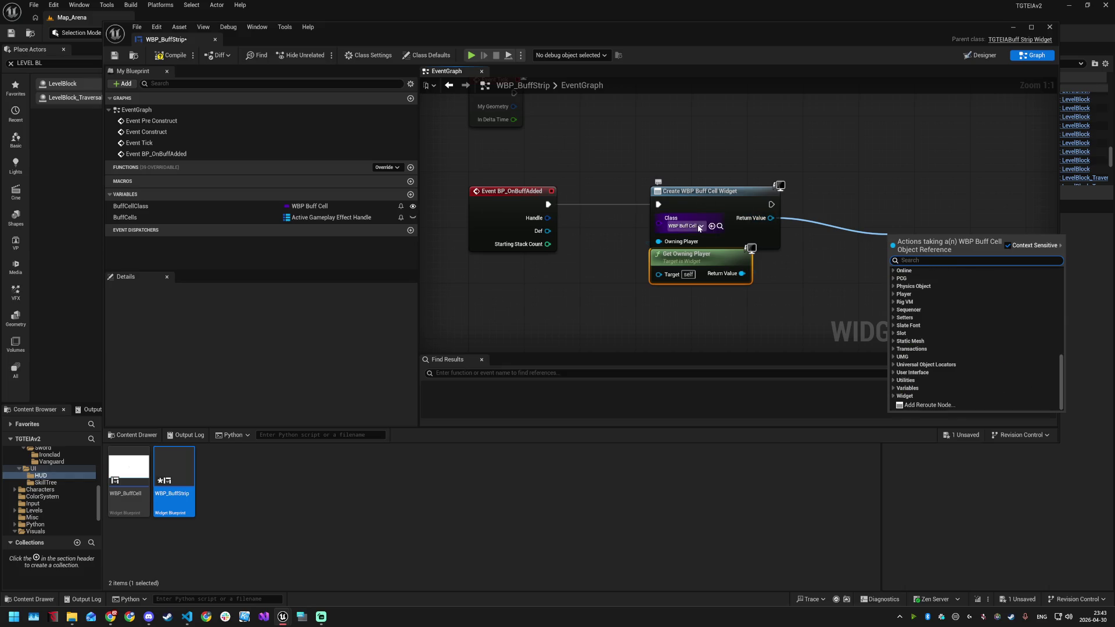
{"action": "left_click", "coordinate": [699, 227]}
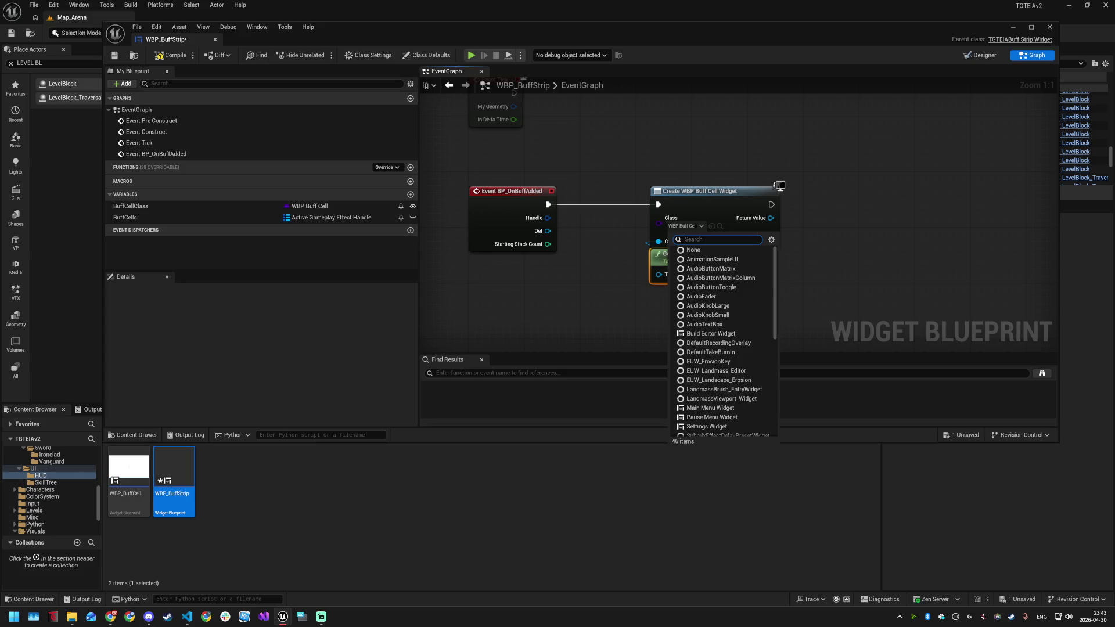
{"action": "key", "text": "Escape"}
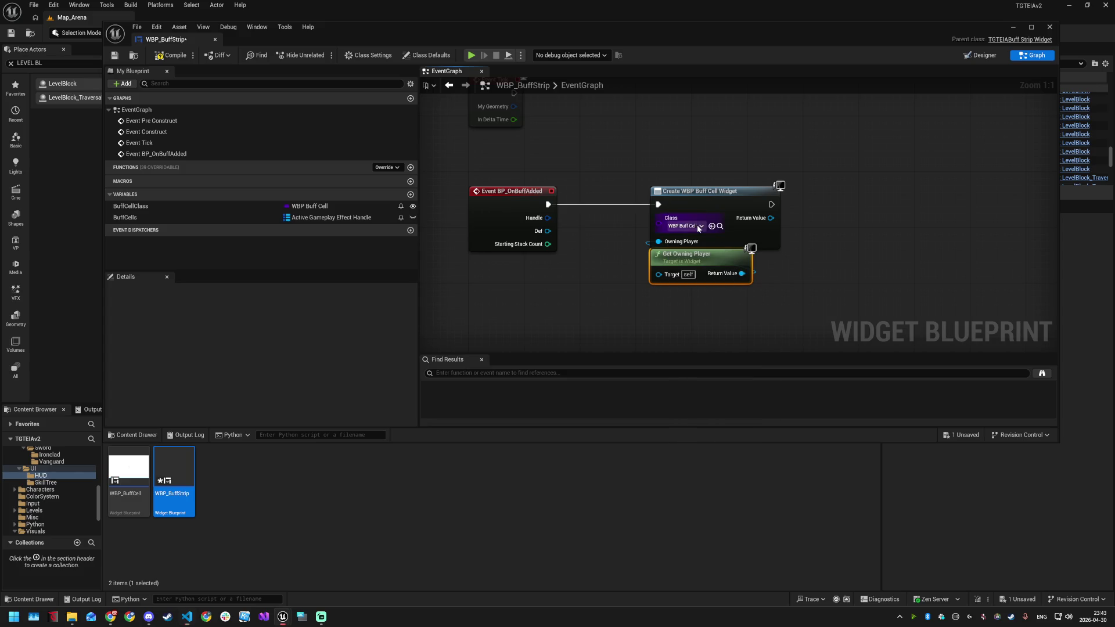
{"action": "left_click", "coordinate": [696, 225]}
{"action": "type", "text": "BuffCellClass"}
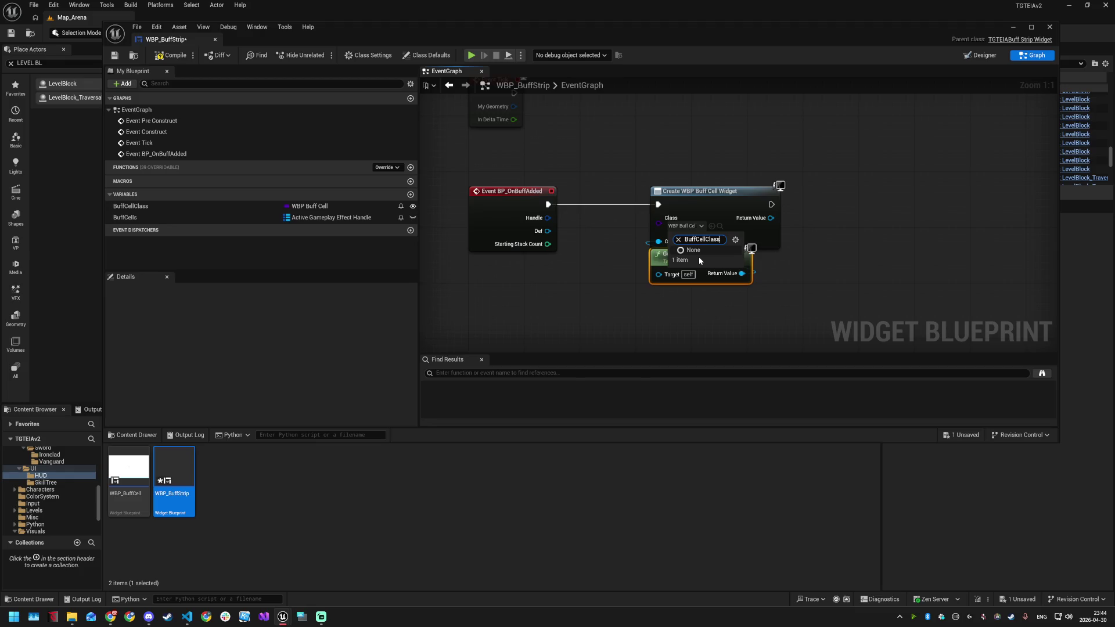
{"action": "left_click", "coordinate": [838, 256]}
{"action": "key", "text": "ctrl+s"}
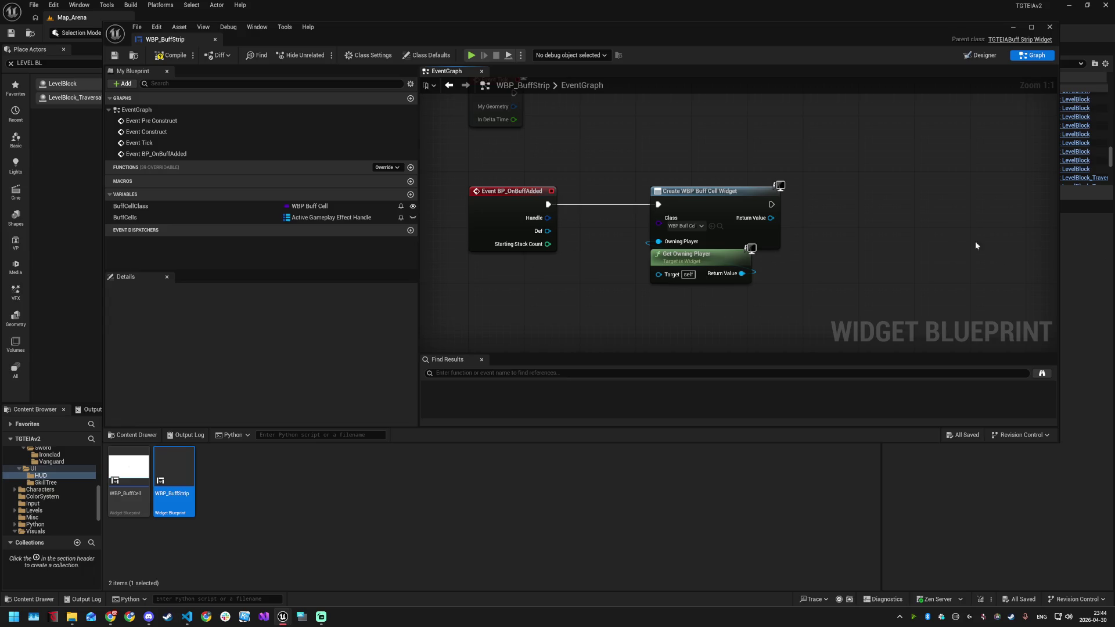
Add the buff cell's Init call wired to the created widget's Return Value
{"action": "right_click", "coordinate": [851, 193]}
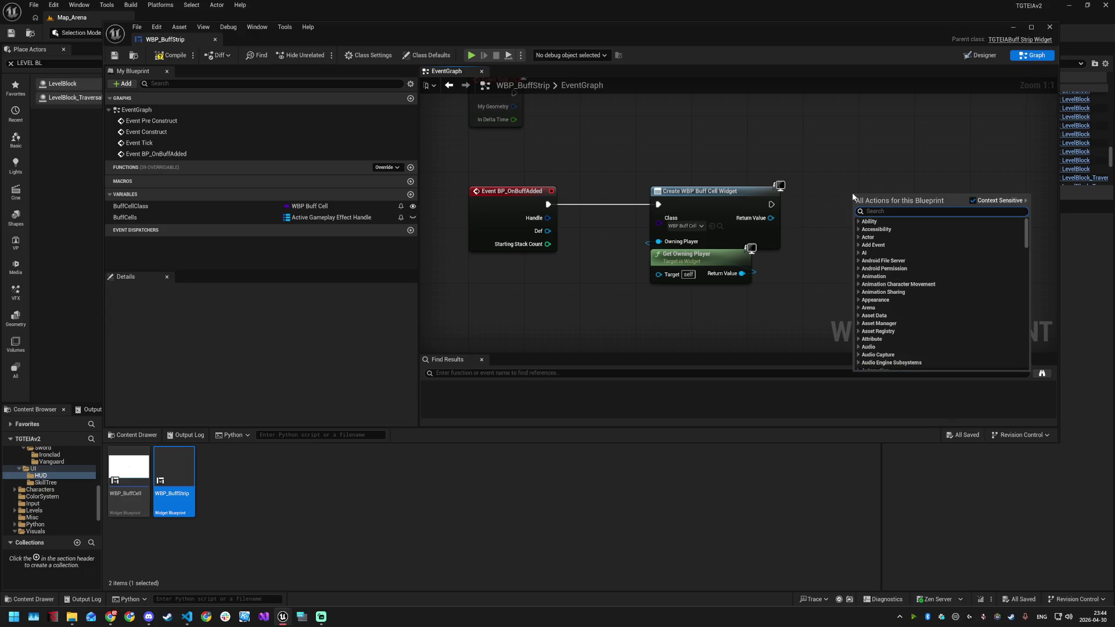
{"action": "type", "text": "init"}
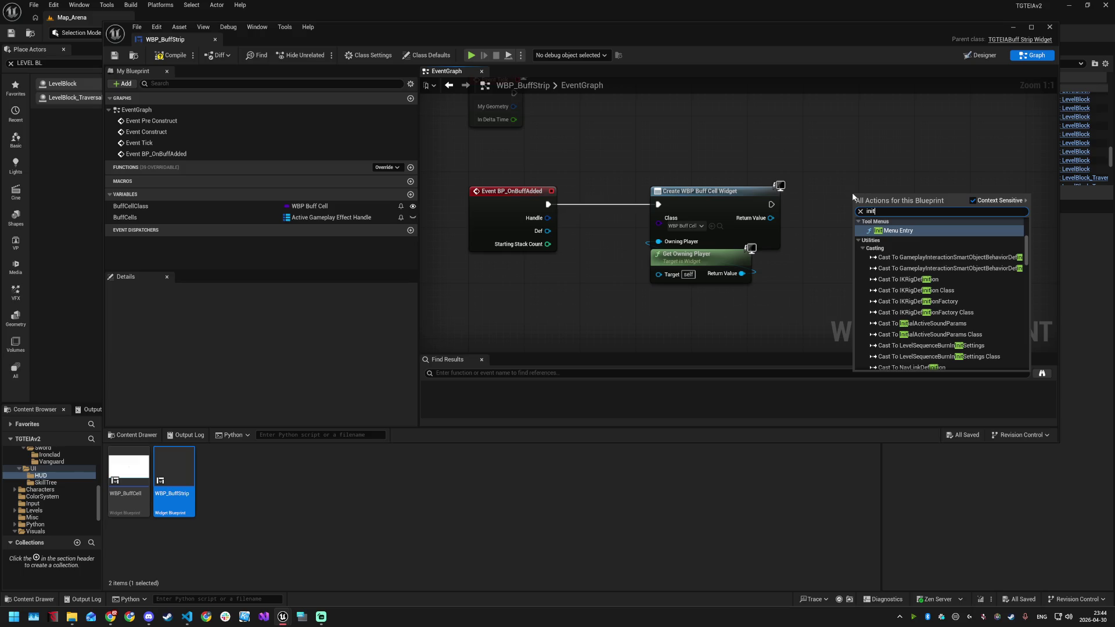
{"action": "key", "text": "BackSpace"}
{"action": "key", "text": "BackSpace"}
{"action": "key", "text": "BackSpace"}
{"action": "left_click_drag", "start_coordinate": [770, 218], "coordinate": [858, 214]}
{"action": "type", "text": "init"}
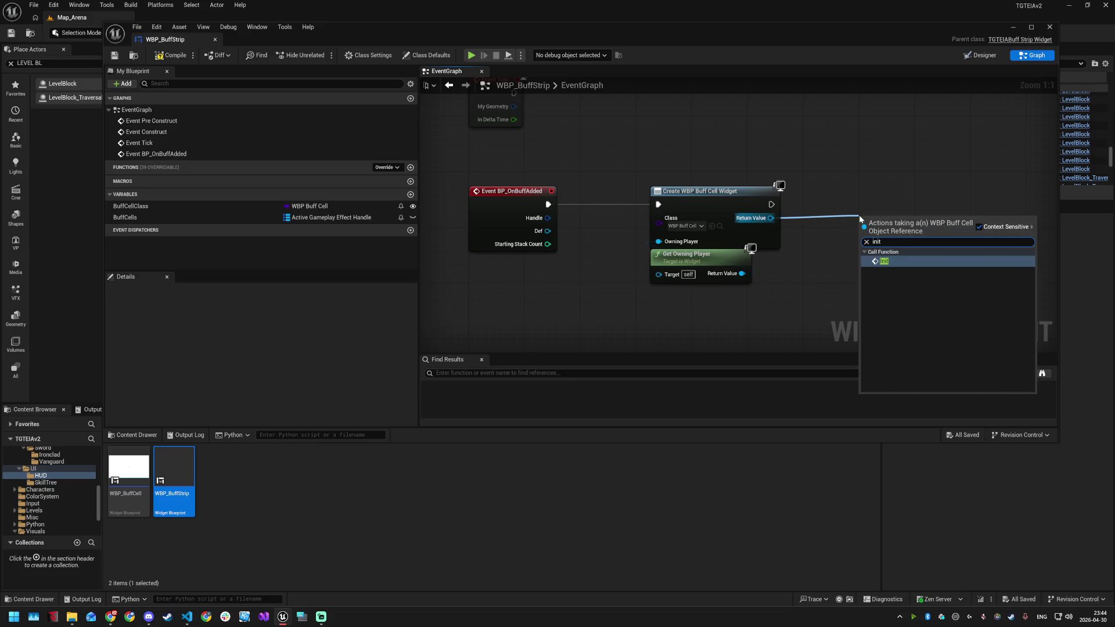
{"action": "key", "text": "Return"}
{"action": "left_click_drag", "start_coordinate": [899, 220], "coordinate": [919, 193]}
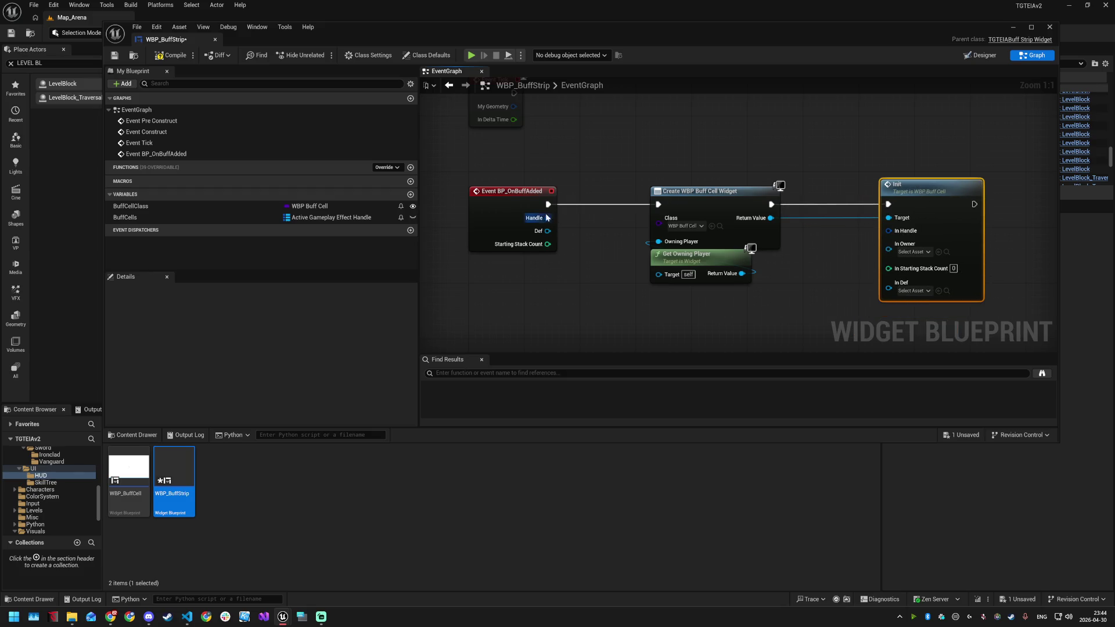
Wire the event's Handle, Def and Starting Stack Count into Init through reroute points
{"action": "mouse_move", "coordinate": [547, 218]}
{"action": "left_mouse_down"}
{"action": "mouse_move", "coordinate": [685, 255]}
{"action": "mouse_move", "coordinate": [888, 231]}
{"action": "mouse_move", "coordinate": [717, 328]}
{"action": "left_mouse_up"}
{"action": "double_click", "coordinate": [824, 229]}
{"action": "left_click_drag", "start_coordinate": [809, 315], "coordinate": [813, 248]}
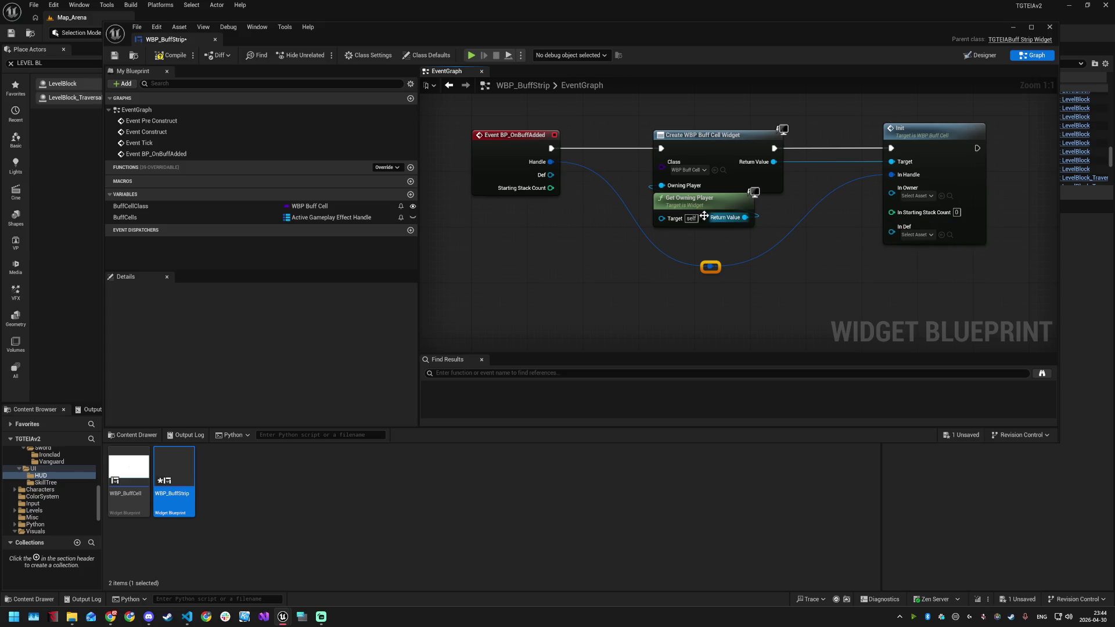
{"action": "mouse_move", "coordinate": [556, 180]}
{"action": "left_mouse_down"}
{"action": "mouse_move", "coordinate": [722, 237]}
{"action": "mouse_move", "coordinate": [891, 231]}
{"action": "mouse_move", "coordinate": [831, 235]}
{"action": "mouse_move", "coordinate": [715, 284]}
{"action": "left_mouse_up"}
{"action": "double_click", "coordinate": [841, 218]}
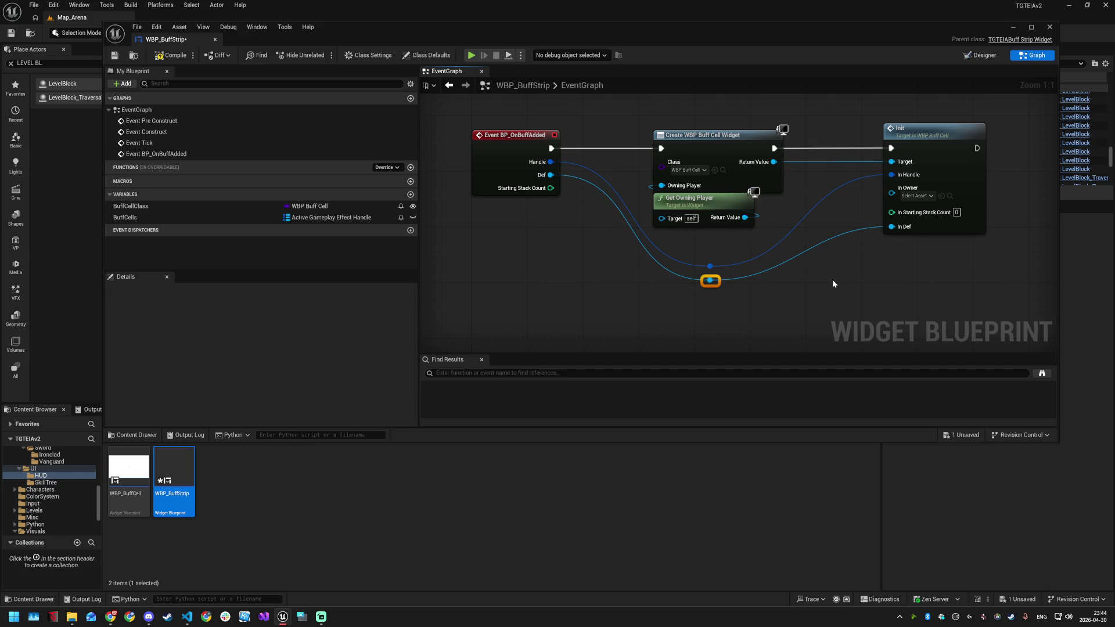
{"action": "mouse_move", "coordinate": [550, 188]}
{"action": "left_mouse_down"}
{"action": "mouse_move", "coordinate": [626, 256]}
{"action": "mouse_move", "coordinate": [891, 212]}
{"action": "mouse_move", "coordinate": [714, 297]}
{"action": "left_mouse_up"}
{"action": "double_click", "coordinate": [845, 208]}
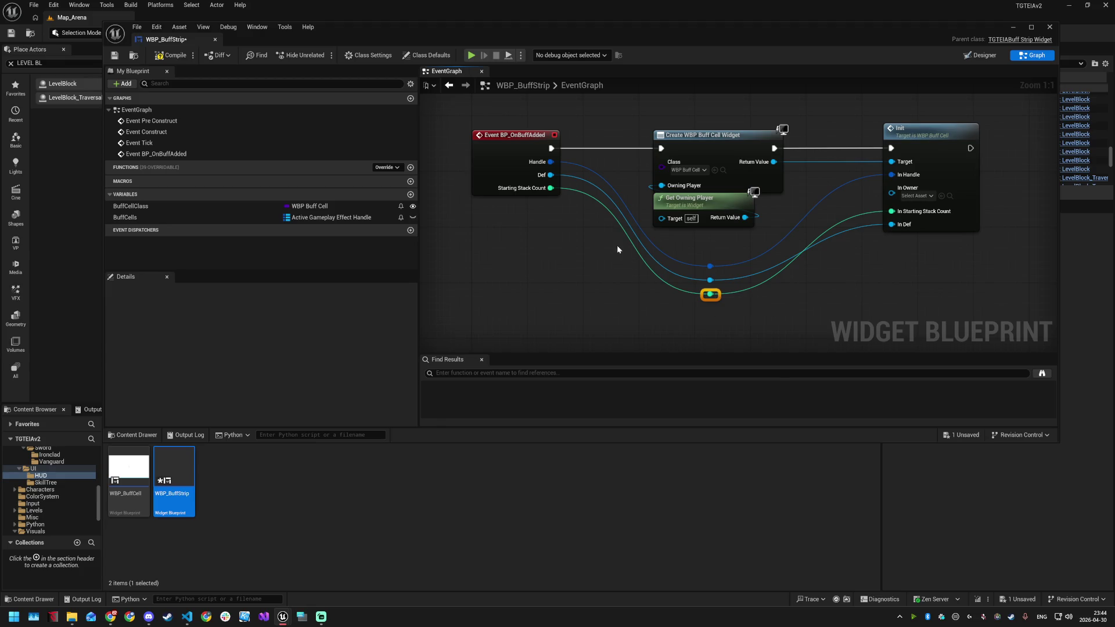
{"action": "left_click_drag", "start_coordinate": [854, 270], "coordinate": [814, 289]}
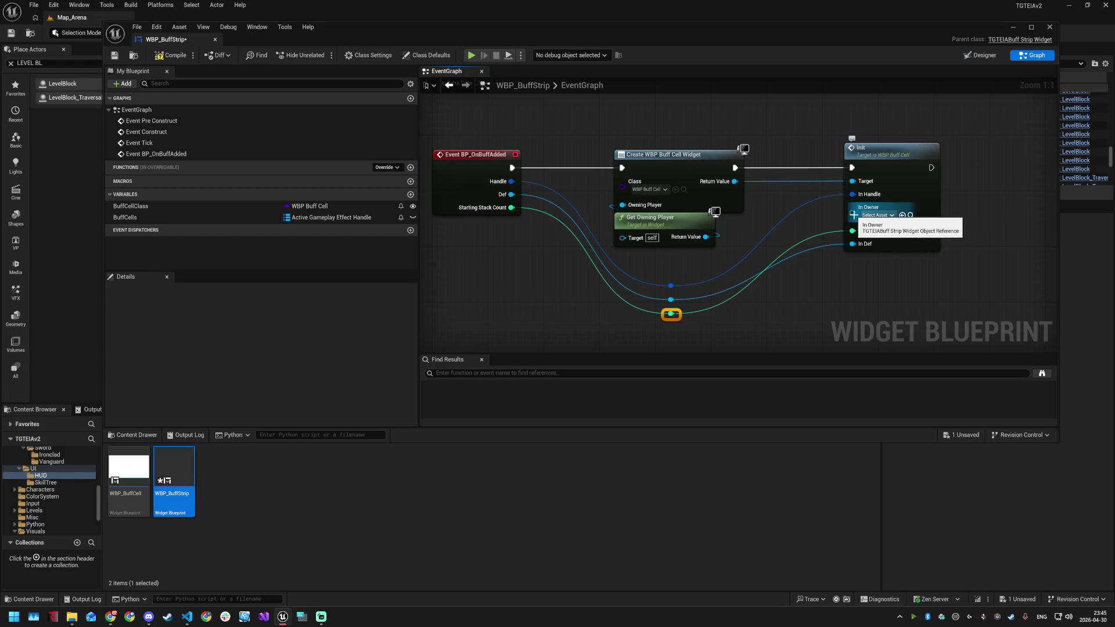
Feed a Self reference into Init's In Owner input and save WBP_BuffStrip
{"action": "left_click_drag", "start_coordinate": [852, 214], "coordinate": [808, 222]}
{"action": "type", "text": "s"}
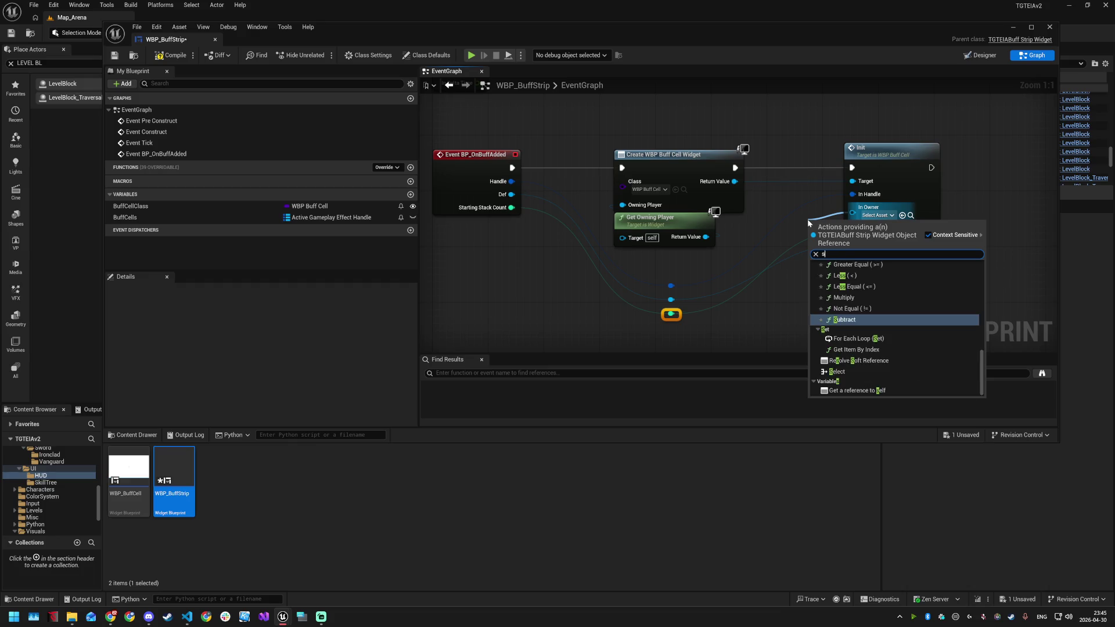
{"action": "type", "text": "elf"}
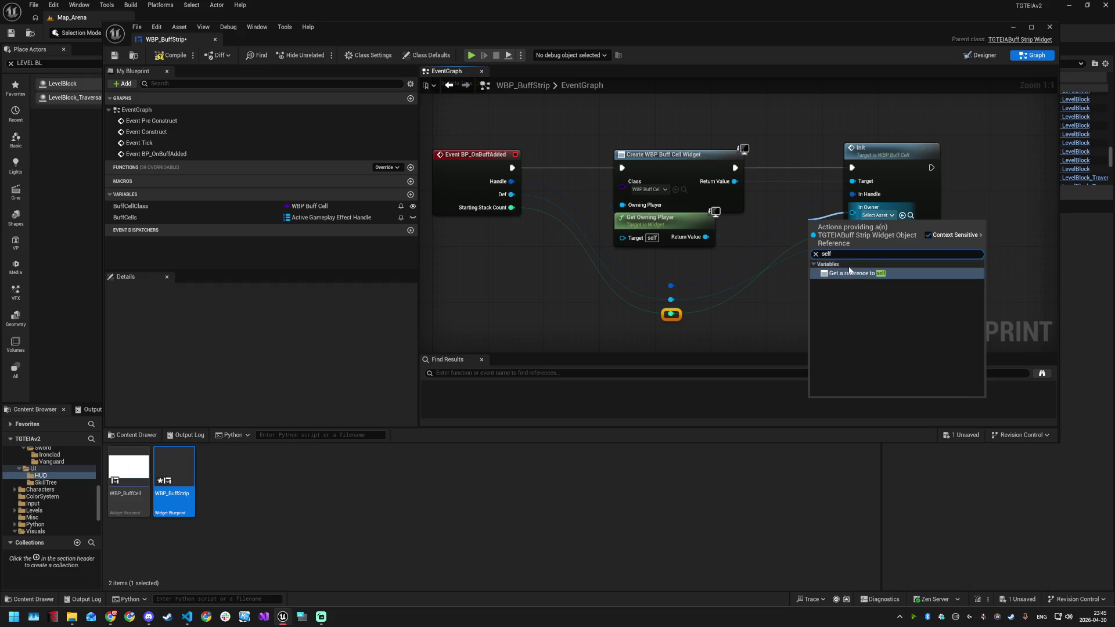
{"action": "key", "text": "Return"}
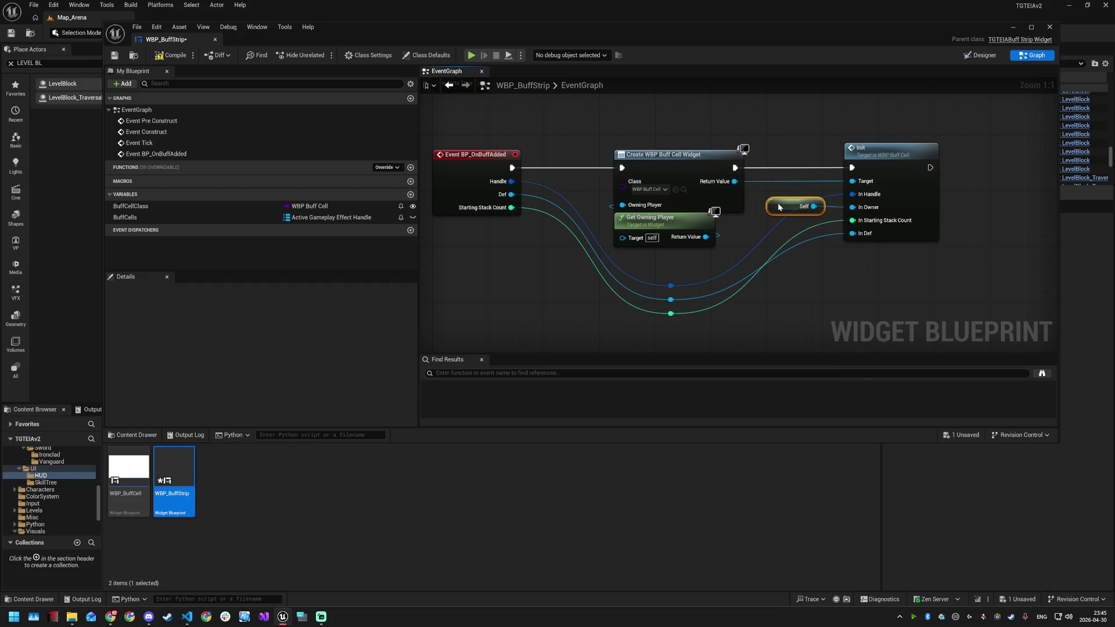
{"action": "left_click_drag", "start_coordinate": [816, 226], "coordinate": [785, 285]}
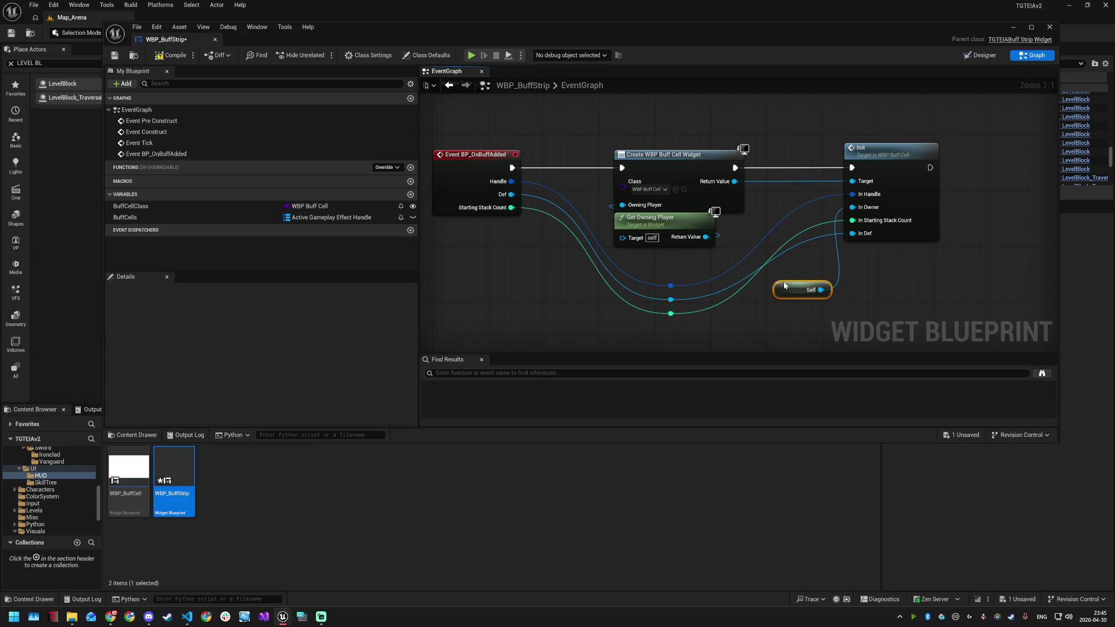
{"action": "key", "text": "ctrl+s"}
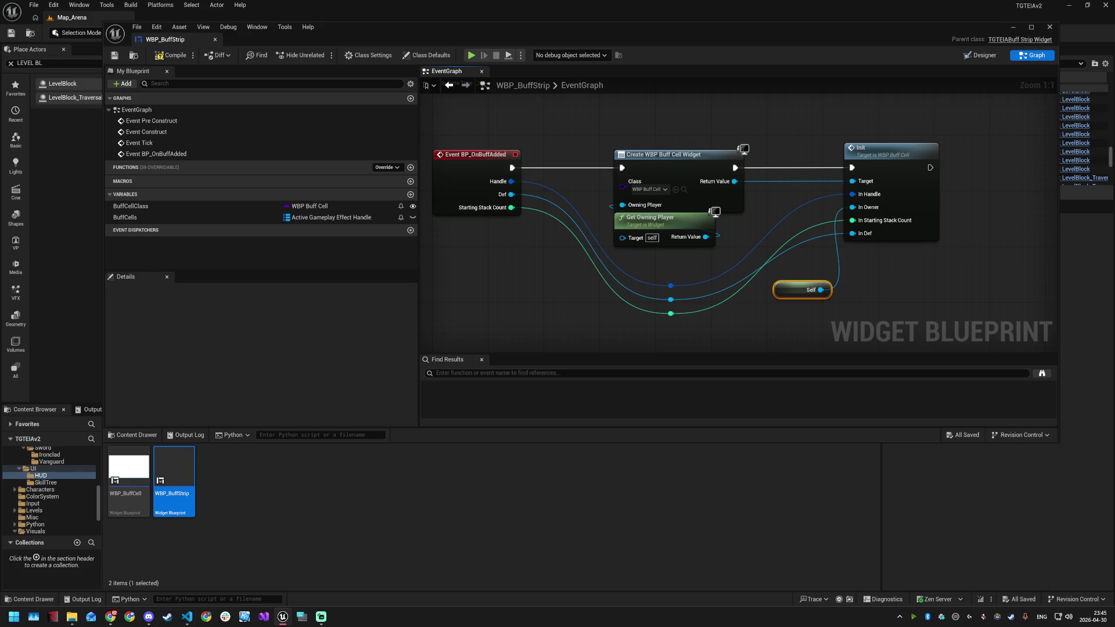
{"action": "key", "text": "alt+Tab"}
{"action": "left_click", "coordinate": [911, 287]}
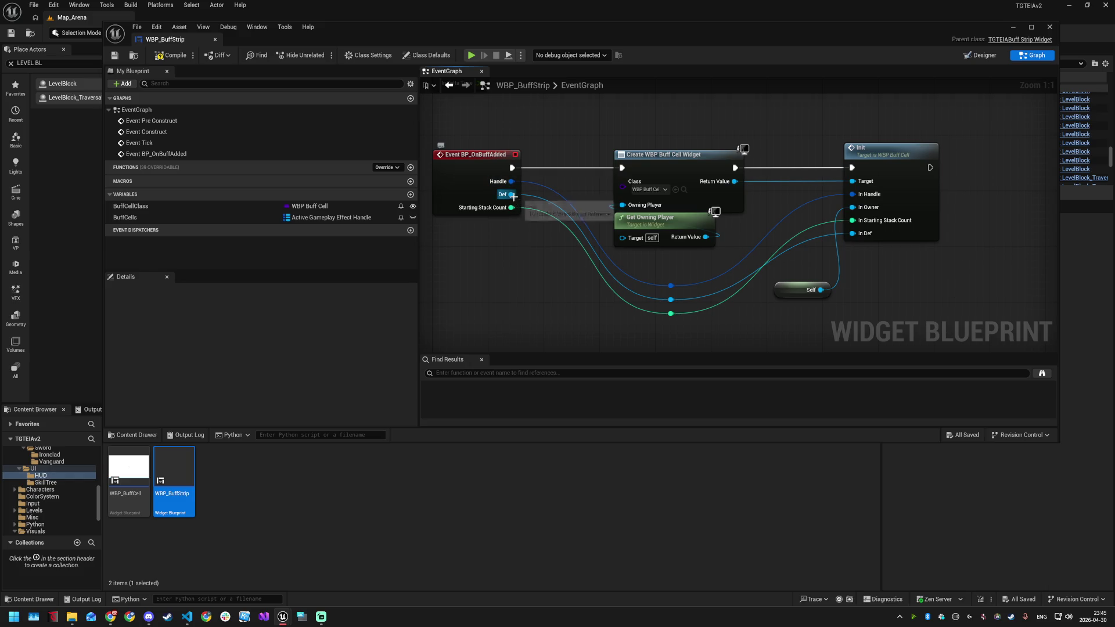
Add a Get Category node reading the buff definition from the Def reroute
{"action": "mouse_move", "coordinate": [511, 195]}
{"action": "left_mouse_down"}
{"action": "mouse_move", "coordinate": [605, 316]}
{"action": "mouse_move", "coordinate": [673, 342]}
{"action": "left_mouse_up"}
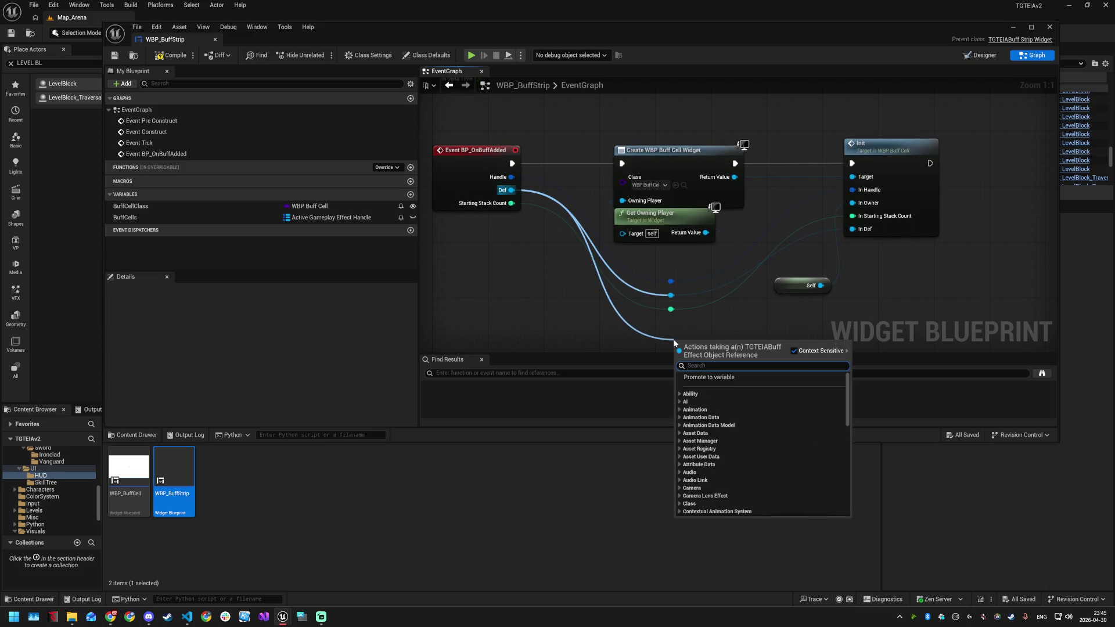
{"action": "left_click", "coordinate": [717, 312]}
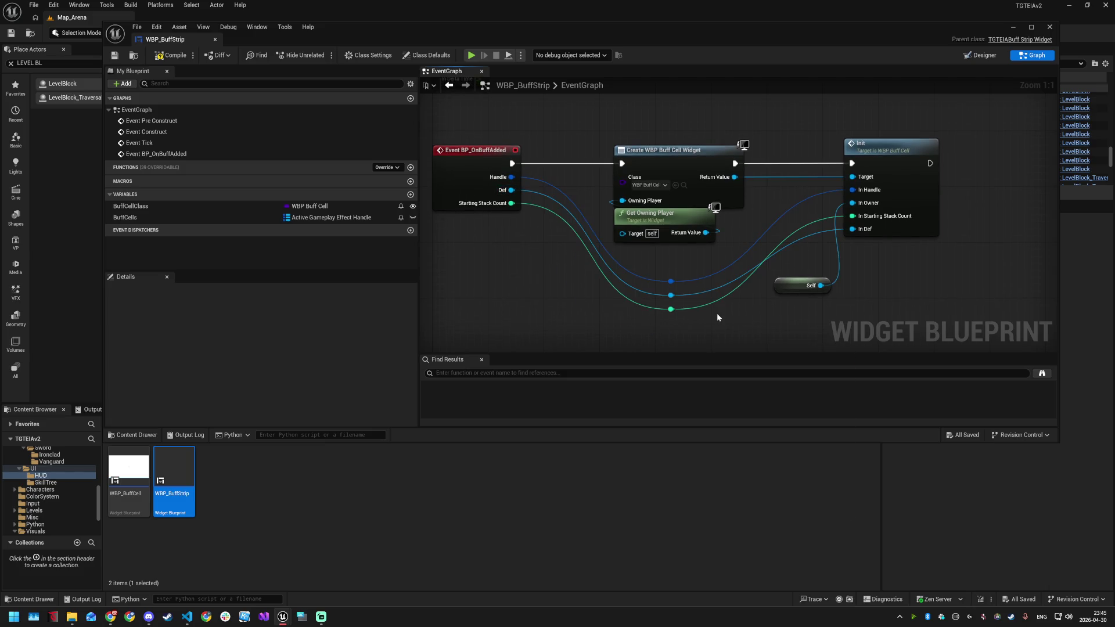
{"action": "mouse_move", "coordinate": [670, 295]}
{"action": "left_mouse_down"}
{"action": "mouse_move", "coordinate": [754, 316]}
{"action": "mouse_move", "coordinate": [799, 342]}
{"action": "mouse_move", "coordinate": [816, 321]}
{"action": "mouse_move", "coordinate": [926, 314]}
{"action": "left_mouse_up"}
{"action": "type", "text": "get cate"}
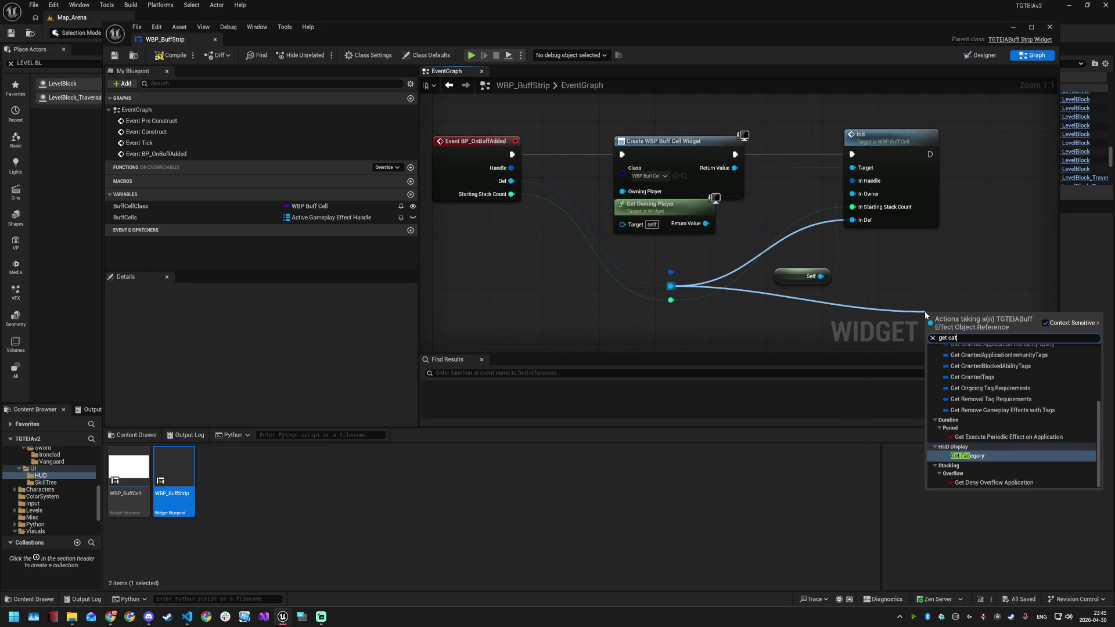
{"action": "key", "text": "Return"}
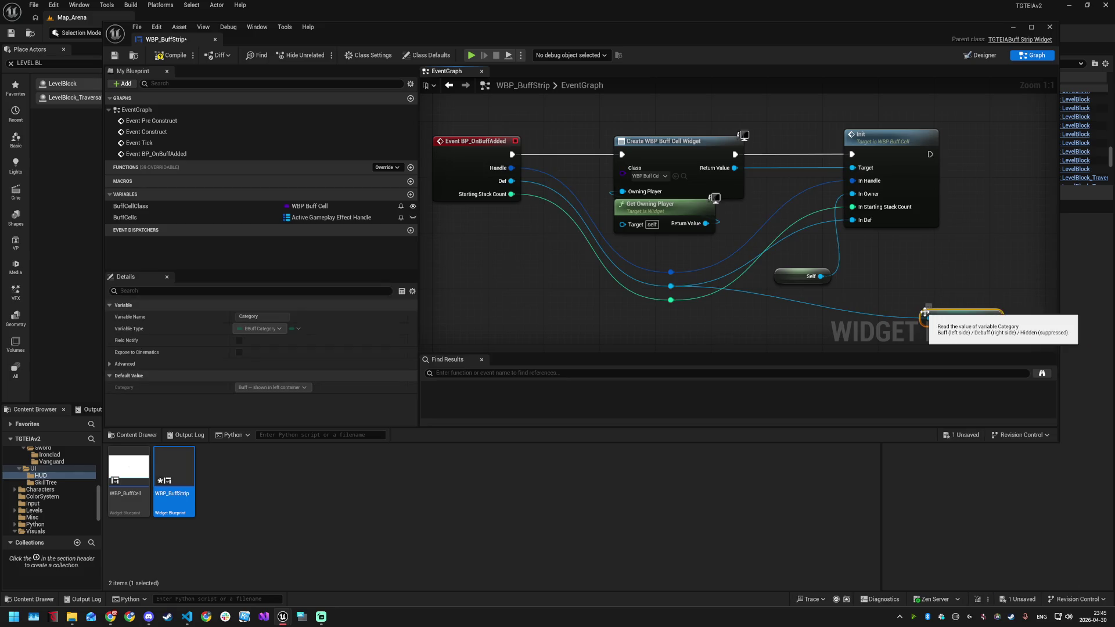
{"action": "left_click_drag", "start_coordinate": [950, 280], "coordinate": [700, 272]}
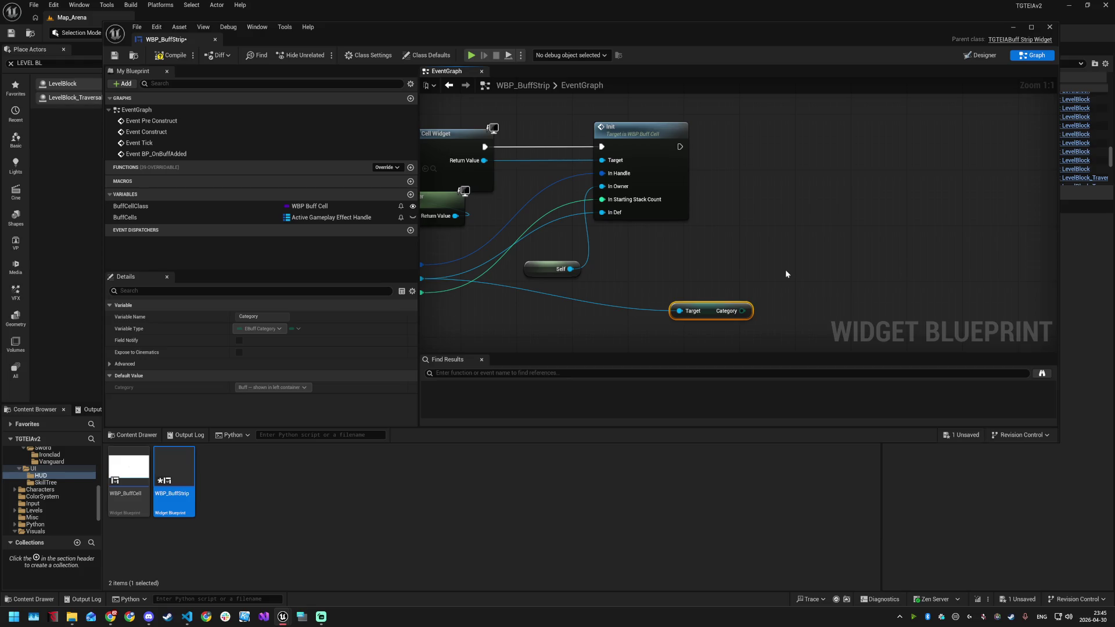
Add a Switch on EBuffCategory node driven by the Category output
{"action": "mouse_move", "coordinate": [742, 311]}
{"action": "left_mouse_down"}
{"action": "mouse_move", "coordinate": [815, 200]}
{"action": "mouse_move", "coordinate": [802, 228]}
{"action": "mouse_move", "coordinate": [787, 131]}
{"action": "left_mouse_up"}
{"action": "type", "text": "switch"}
{"action": "key", "text": "Return"}
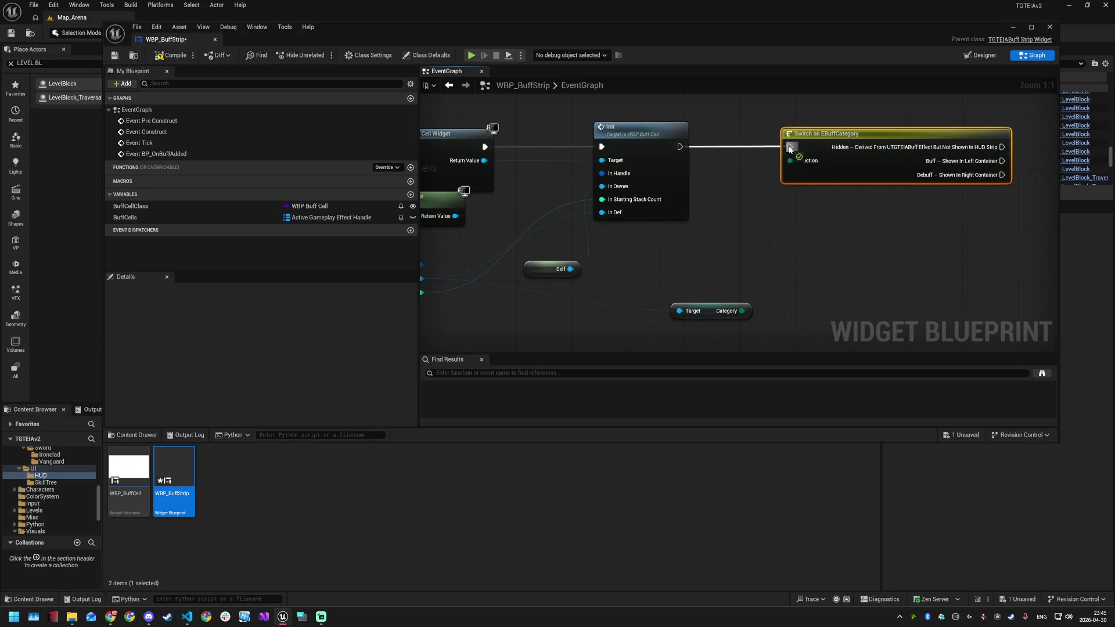
{"action": "mouse_move", "coordinate": [883, 222]}
{"action": "left_mouse_down"}
{"action": "mouse_move", "coordinate": [682, 239]}
{"action": "mouse_move", "coordinate": [794, 241]}
{"action": "mouse_move", "coordinate": [703, 238]}
{"action": "left_mouse_up"}
{"action": "left_click_drag", "start_coordinate": [668, 173], "coordinate": [770, 174]}
{"action": "key", "text": "Escape"}
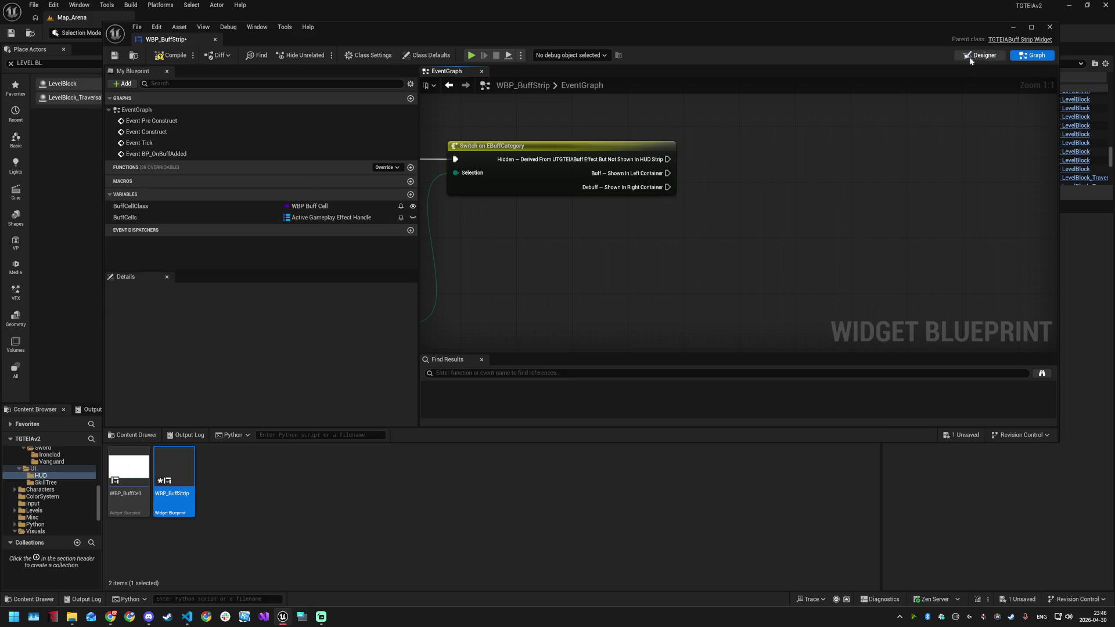
Tick Is Variable on both BuffsContainer and DebuffsContainer in the Designer
{"action": "left_click", "coordinate": [978, 55]}
{"action": "left_click", "coordinate": [870, 86]}
{"action": "left_click", "coordinate": [164, 235]}
{"action": "left_click", "coordinate": [868, 85]}
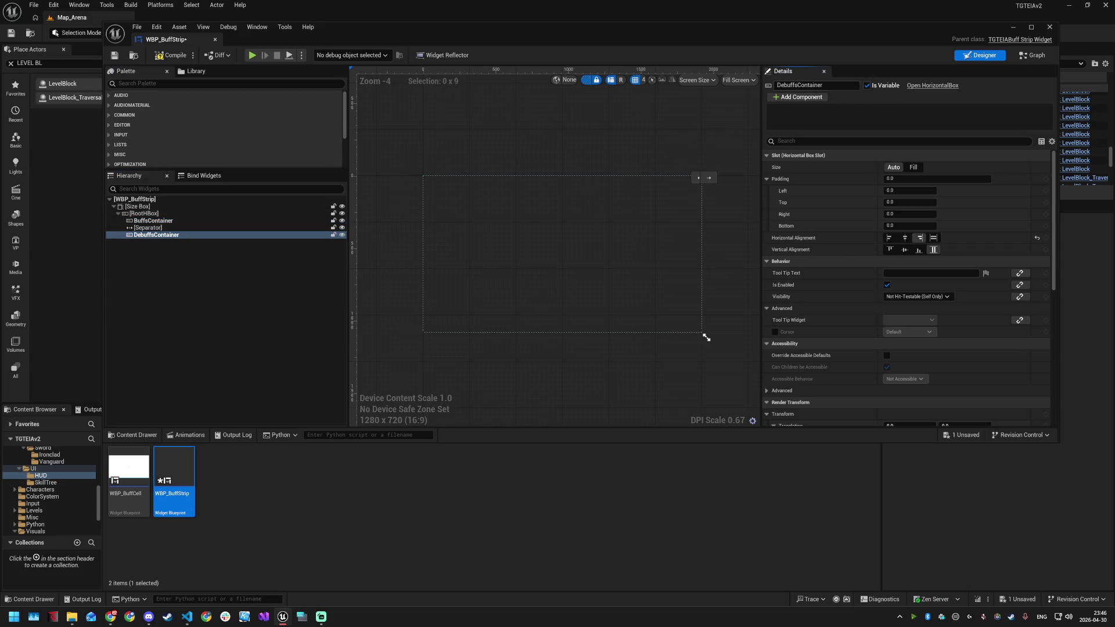
{"action": "left_click", "coordinate": [1032, 55]}
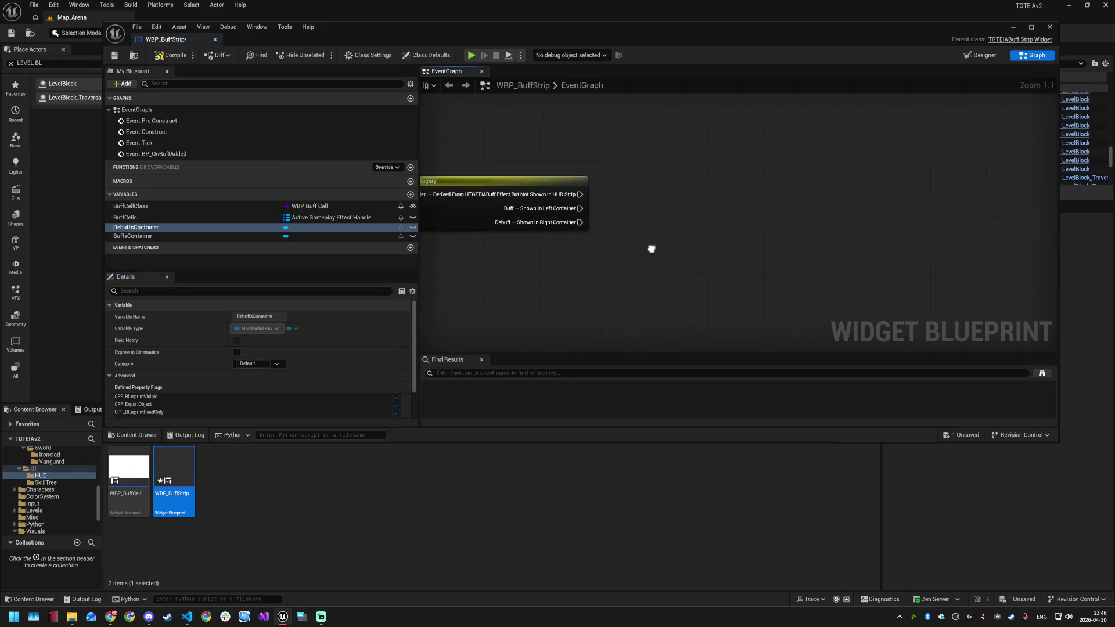
Add an Add Child node on the dragged-in container getter and connect the Buff case to it
{"action": "left_click_drag", "start_coordinate": [650, 249], "coordinate": [603, 263]}
{"action": "mouse_move", "coordinate": [532, 223]}
{"action": "left_mouse_down"}
{"action": "mouse_move", "coordinate": [651, 198]}
{"action": "mouse_move", "coordinate": [658, 212]}
{"action": "mouse_move", "coordinate": [668, 201]}
{"action": "left_mouse_up"}
{"action": "type", "text": "add"}
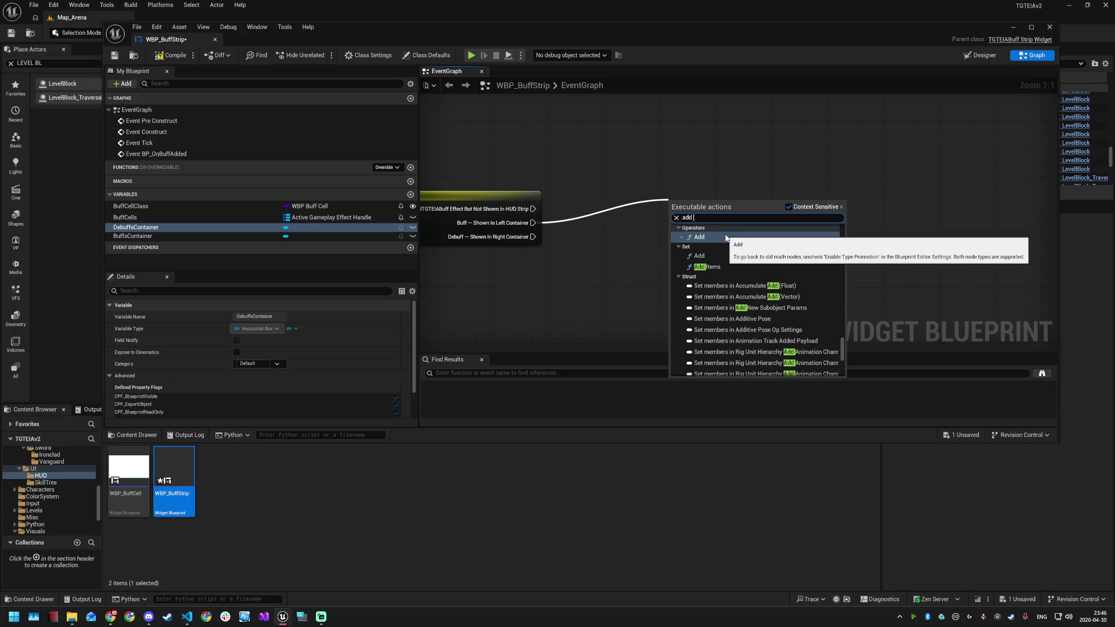
{"action": "type", "text": " chi"}
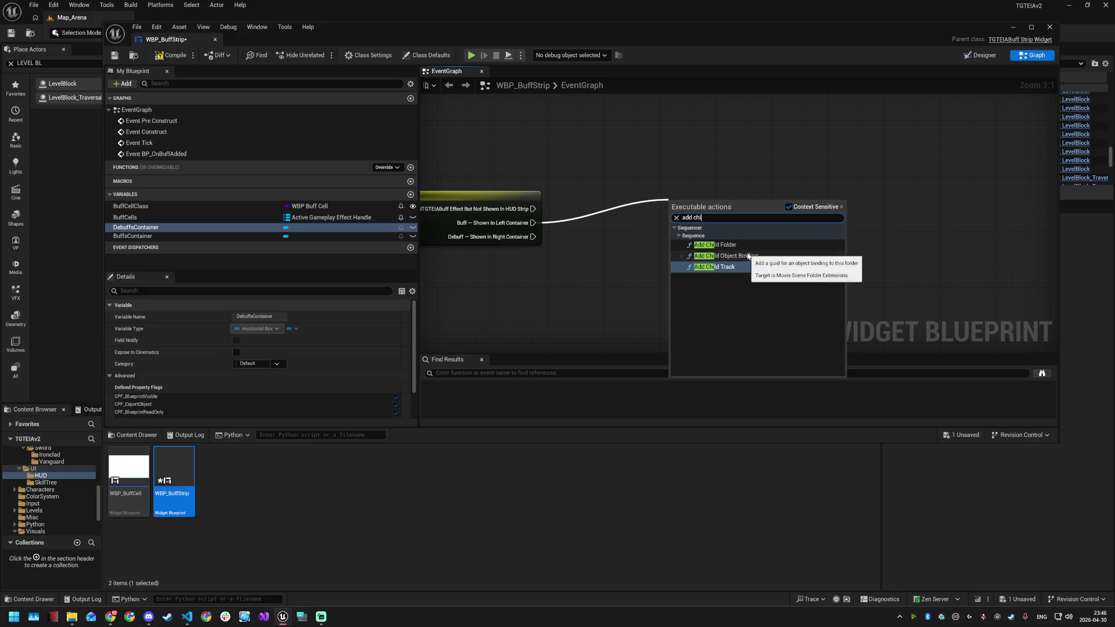
{"action": "left_click", "coordinate": [622, 253]}
{"action": "mouse_move", "coordinate": [157, 229]}
{"action": "left_mouse_down"}
{"action": "mouse_move", "coordinate": [612, 145]}
{"action": "mouse_move", "coordinate": [666, 207]}
{"action": "left_mouse_up"}
{"action": "left_click", "coordinate": [646, 155]}
{"action": "type", "text": "add ch"}
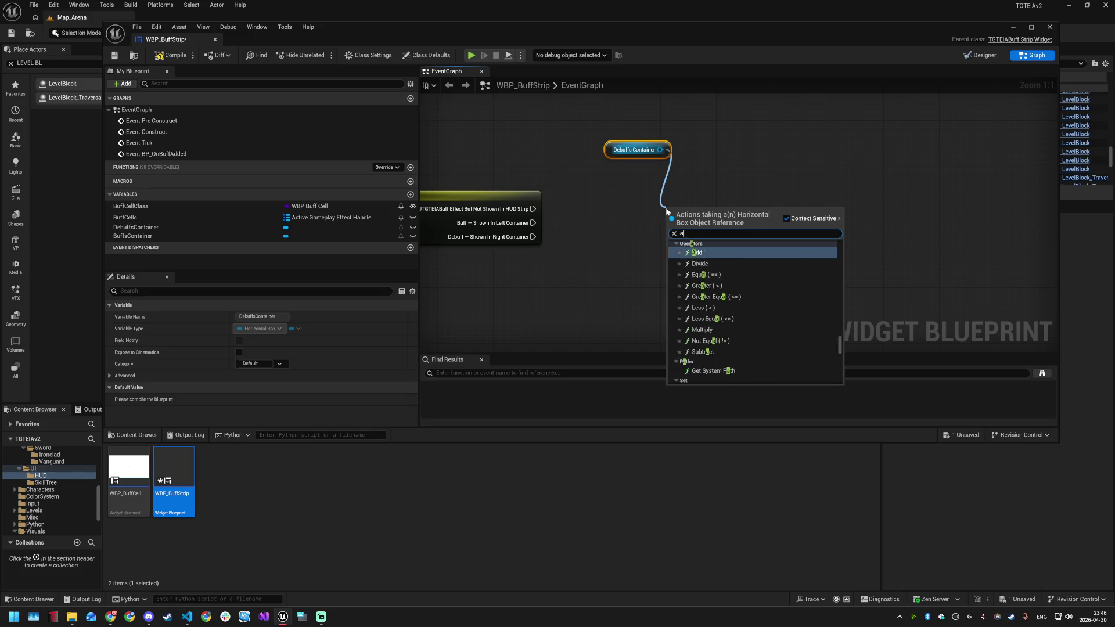
{"action": "key", "text": "Return"}
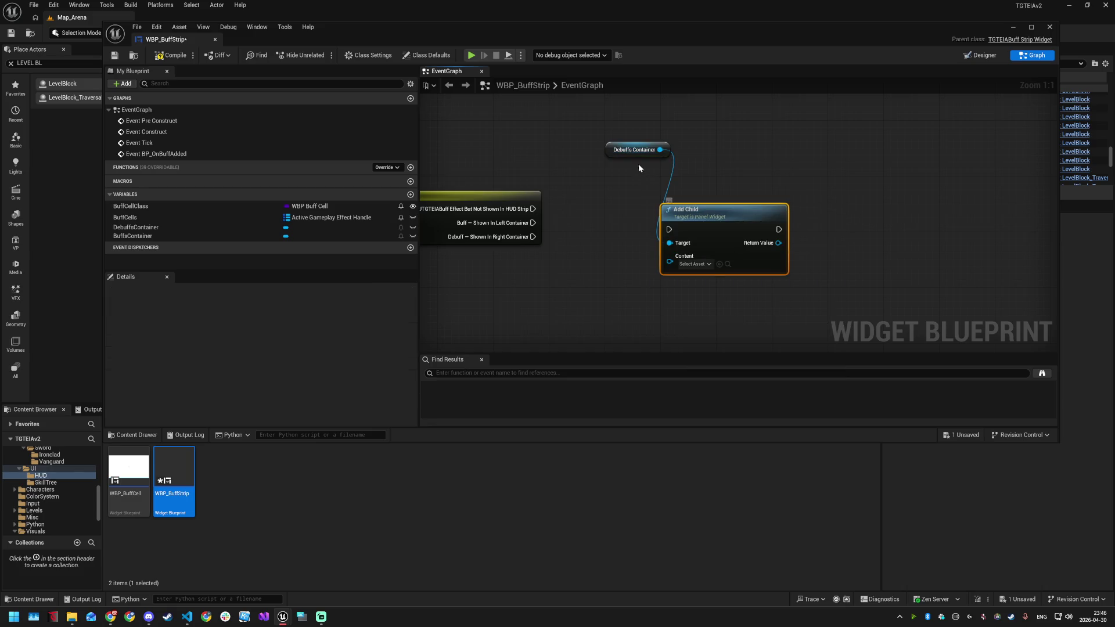
{"action": "left_click_drag", "start_coordinate": [702, 183], "coordinate": [730, 190]}
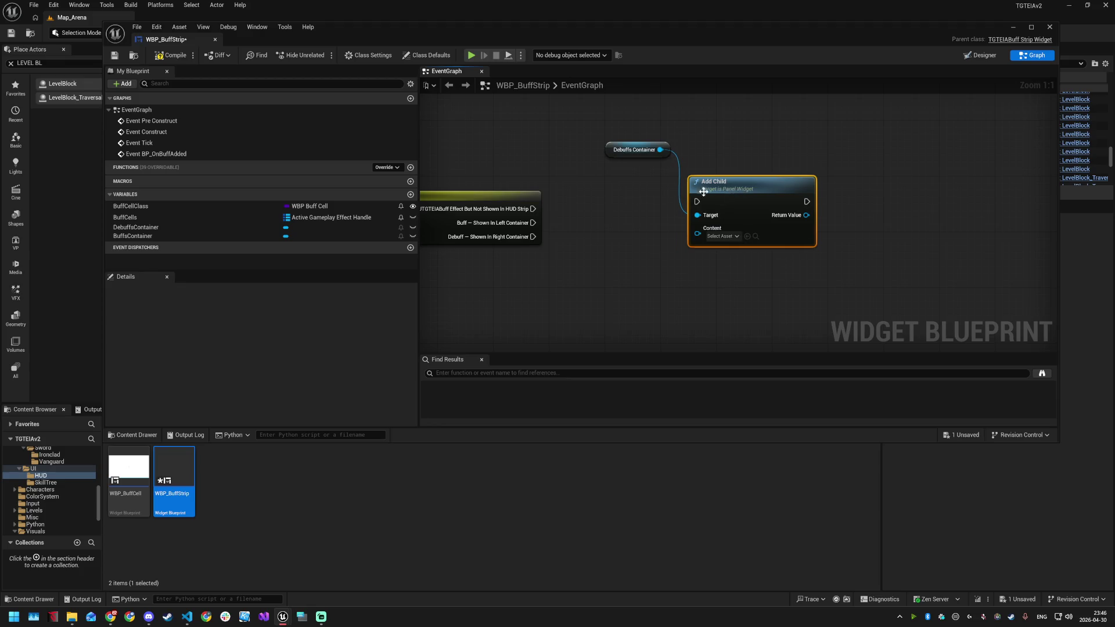
{"action": "left_click_drag", "start_coordinate": [533, 222], "coordinate": [696, 202]}
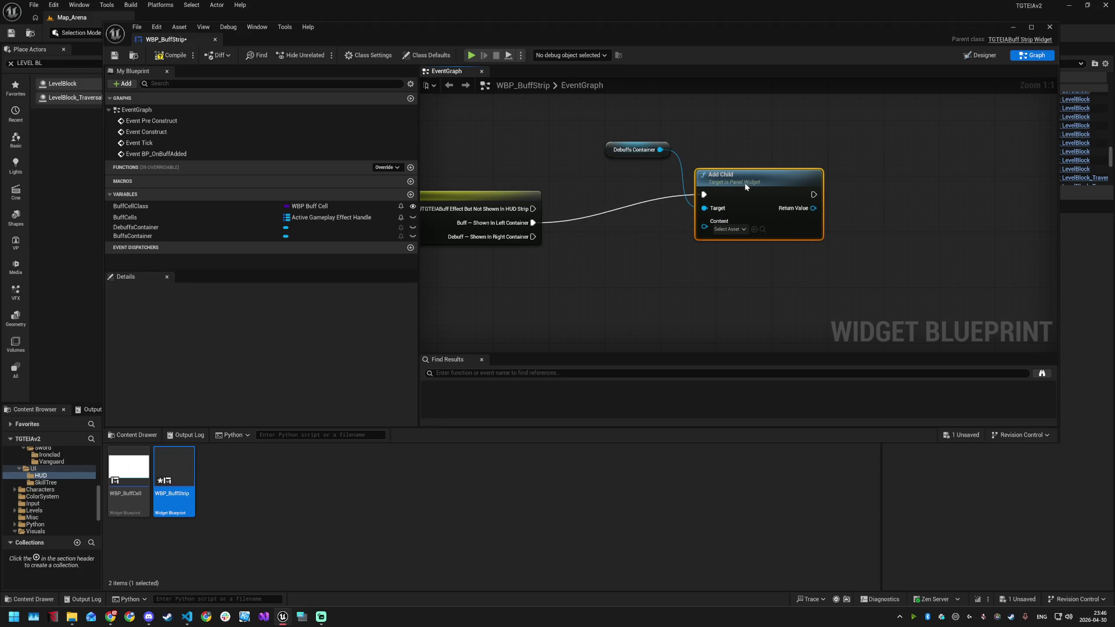
{"action": "scroll", "coordinate": [679, 189], "scroll_direction": "down", "scroll_amount": 3}
{"action": "left_click_drag", "start_coordinate": [615, 256], "coordinate": [786, 222]}
Feed the created widget into Add Child's Content via reroute points, then add a DebuffsContainer reference
{"action": "left_click_drag", "start_coordinate": [541, 223], "coordinate": [687, 195]}
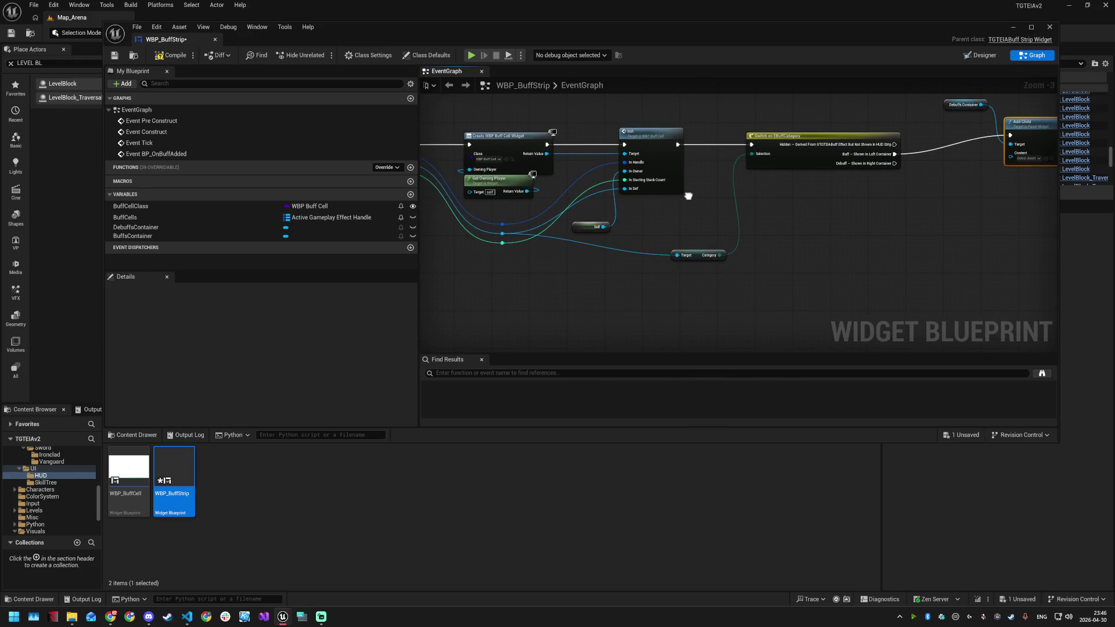
{"action": "mouse_move", "coordinate": [546, 154]}
{"action": "left_mouse_down"}
{"action": "mouse_move", "coordinate": [701, 231]}
{"action": "mouse_move", "coordinate": [1026, 157]}
{"action": "mouse_move", "coordinate": [1013, 157]}
{"action": "left_mouse_up"}
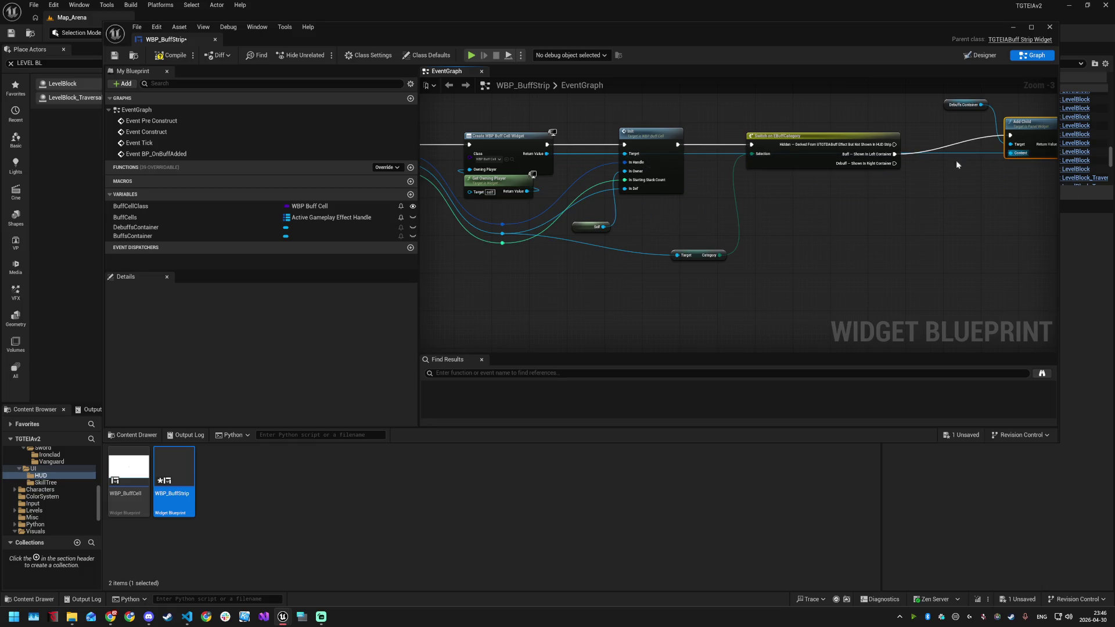
{"action": "double_click", "coordinate": [705, 153]}
{"action": "mouse_move", "coordinate": [705, 152]}
{"action": "left_mouse_down"}
{"action": "mouse_move", "coordinate": [637, 116]}
{"action": "mouse_move", "coordinate": [608, 151]}
{"action": "mouse_move", "coordinate": [650, 180]}
{"action": "mouse_move", "coordinate": [716, 178]}
{"action": "left_mouse_up"}
{"action": "double_click", "coordinate": [617, 184]}
{"action": "left_click_drag", "start_coordinate": [857, 179], "coordinate": [861, 200]}
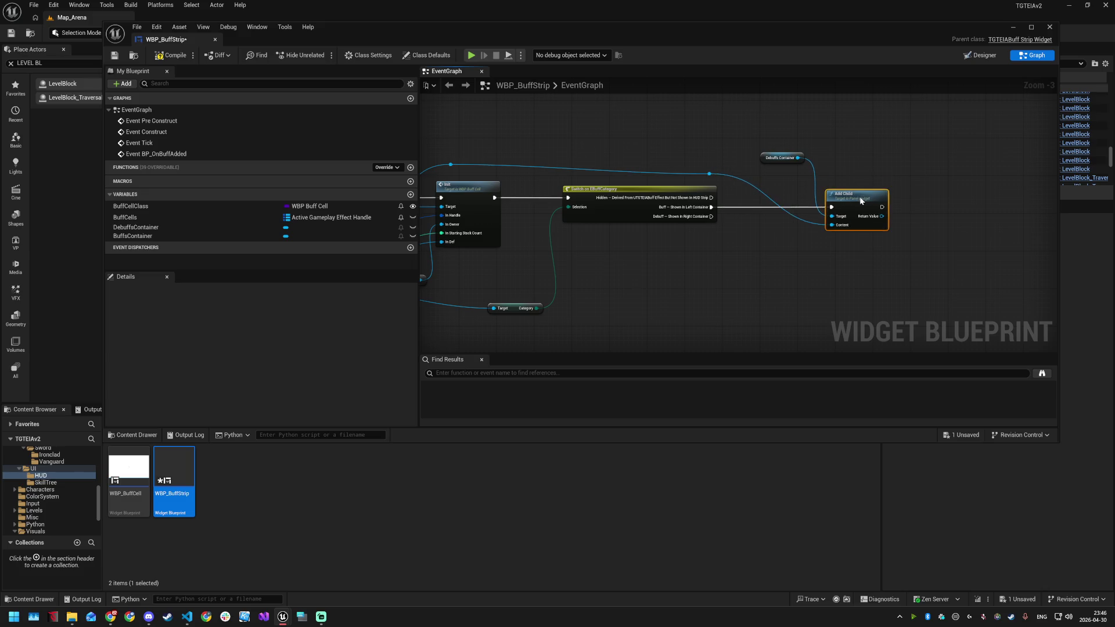
{"action": "left_click_drag", "start_coordinate": [781, 211], "coordinate": [701, 171]}
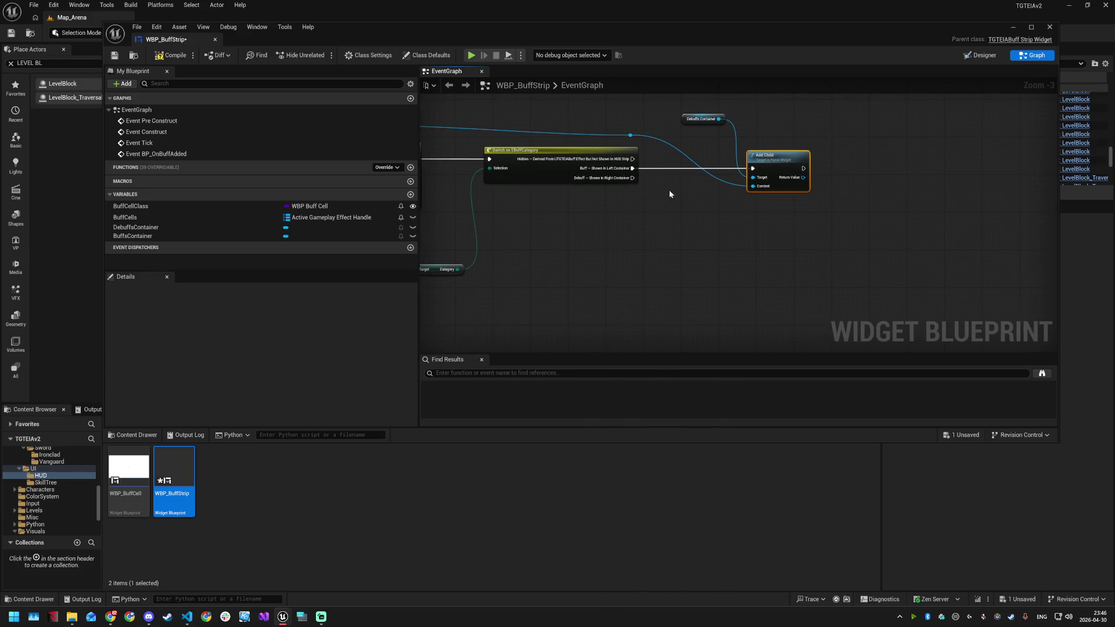
{"action": "mouse_move", "coordinate": [167, 227]}
{"action": "left_mouse_down"}
{"action": "mouse_move", "coordinate": [684, 229]}
{"action": "mouse_move", "coordinate": [754, 258]}
{"action": "left_mouse_up"}
Add a second Add Child on DebuffsContainer and connect the Debuff case to it
{"action": "left_click", "coordinate": [705, 238]}
{"action": "type", "text": "add c"}
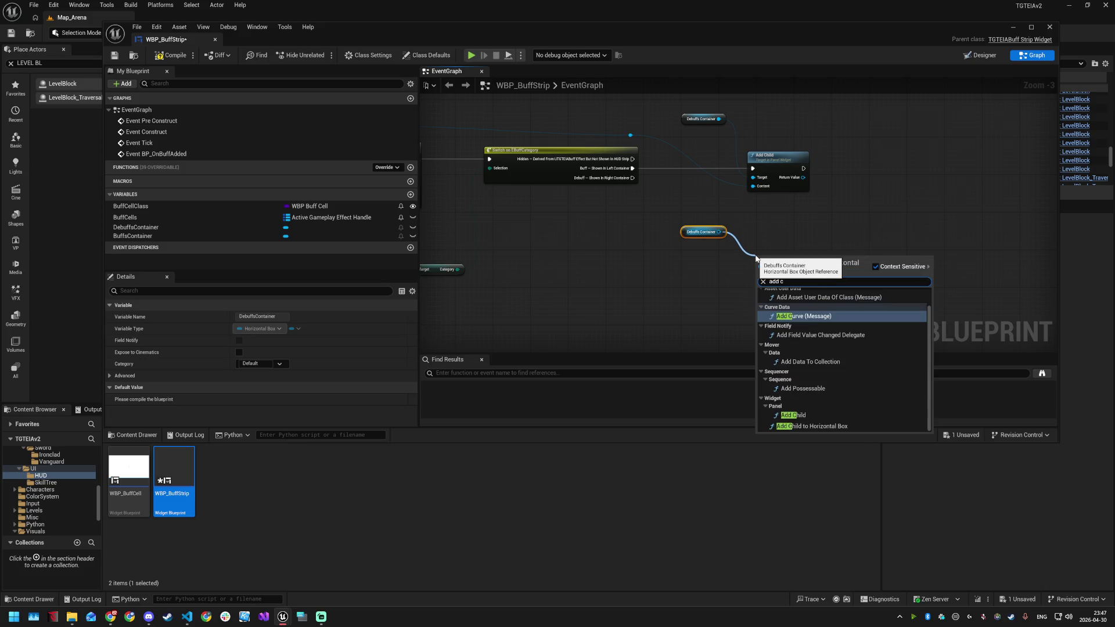
{"action": "type", "text": "hild"}
{"action": "key", "text": "Return"}
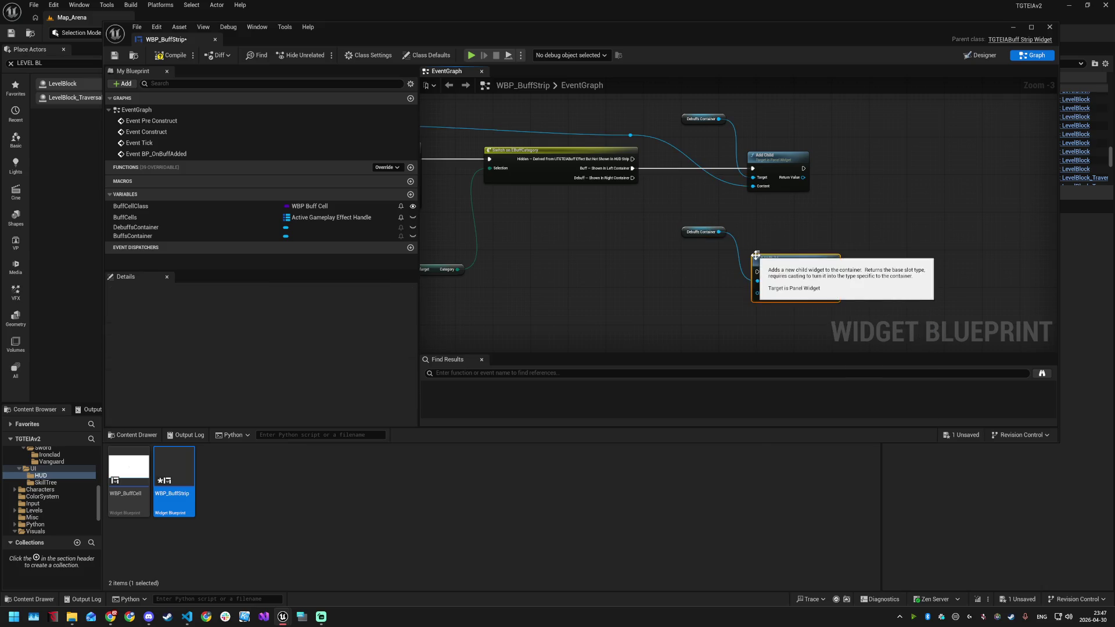
{"action": "mouse_move", "coordinate": [779, 240]}
{"action": "left_mouse_down"}
{"action": "mouse_move", "coordinate": [779, 231]}
{"action": "mouse_move", "coordinate": [689, 232]}
{"action": "left_mouse_up"}
{"action": "left_click_drag", "start_coordinate": [632, 178], "coordinate": [757, 244]}
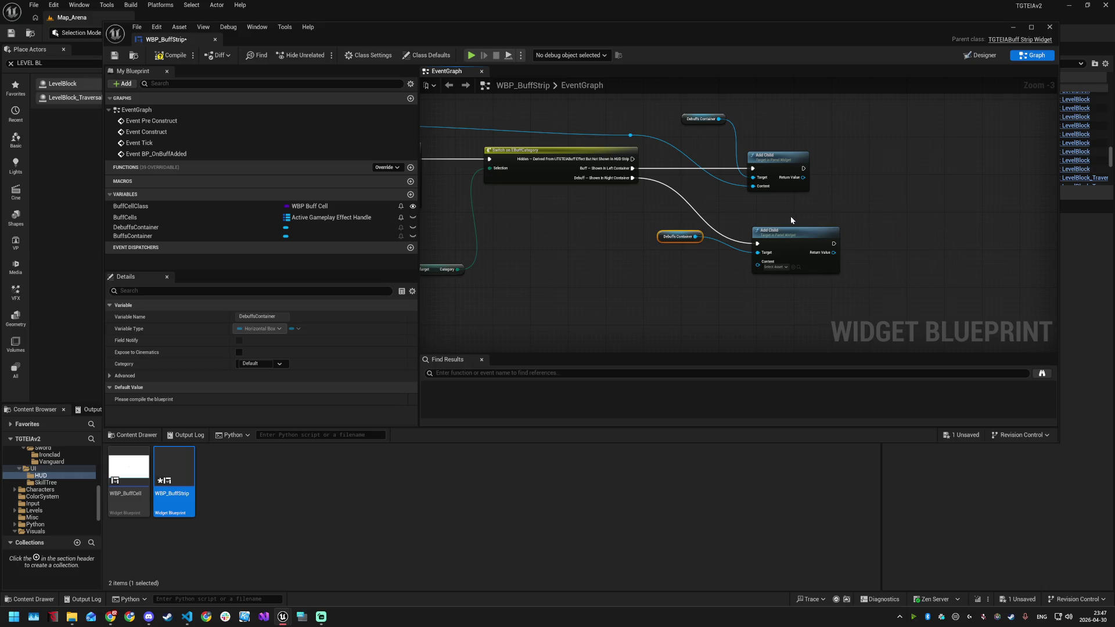
{"action": "left_click_drag", "start_coordinate": [569, 268], "coordinate": [773, 264]}
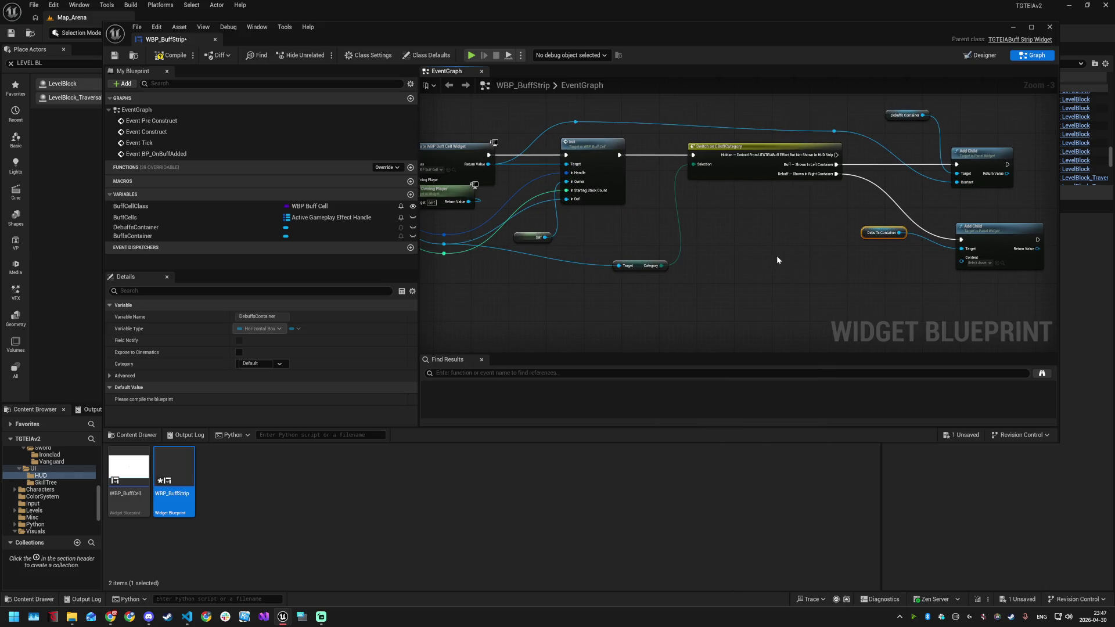
{"action": "left_click_drag", "start_coordinate": [587, 228], "coordinate": [686, 224]}
{"action": "mouse_move", "coordinate": [588, 159]}
{"action": "left_mouse_down"}
{"action": "mouse_move", "coordinate": [697, 177]}
{"action": "mouse_move", "coordinate": [630, 302]}
{"action": "left_mouse_up"}
{"action": "type", "text": "a"}
{"action": "key", "text": "BackSpace"}
{"action": "type", "text": "padd"}
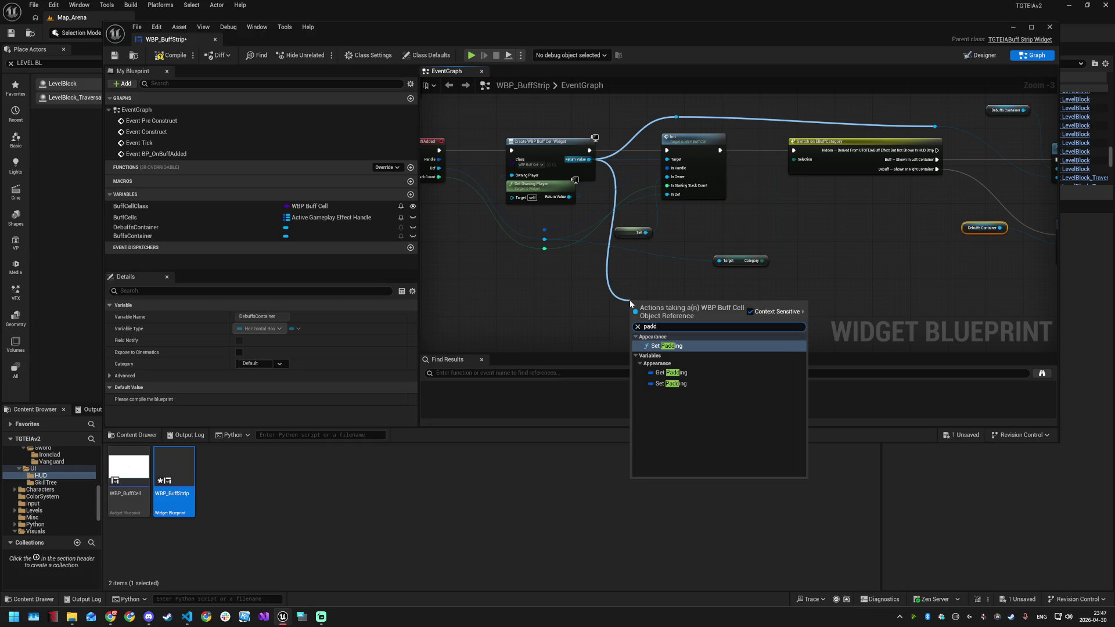
{"action": "key", "text": "Return"}
{"action": "left_click_drag", "start_coordinate": [635, 334], "coordinate": [544, 332]}
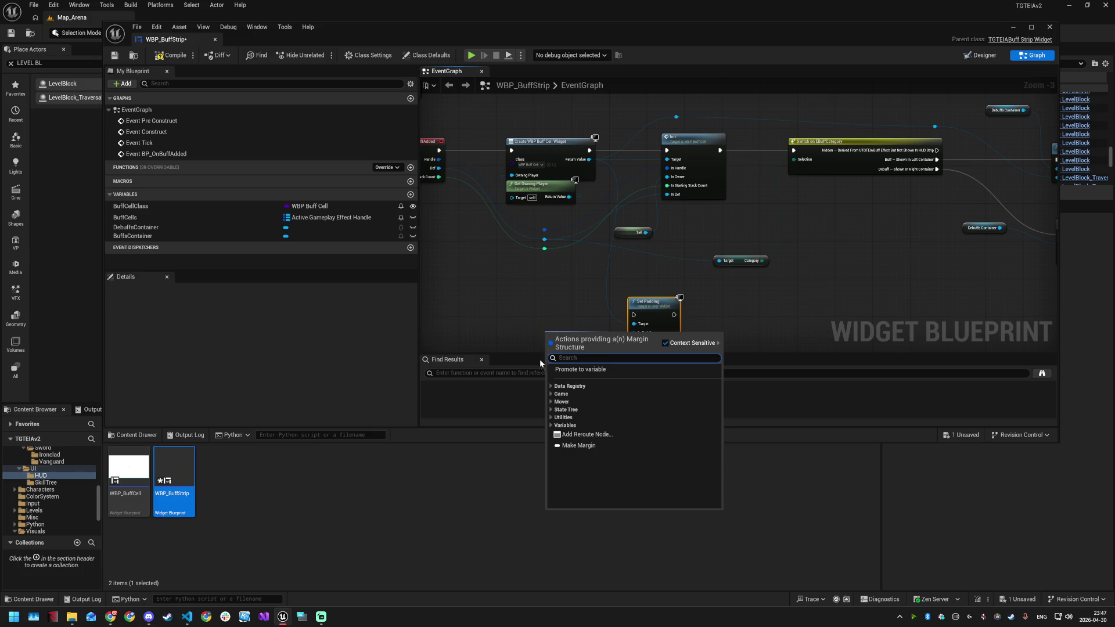
{"action": "left_click", "coordinate": [551, 417]}
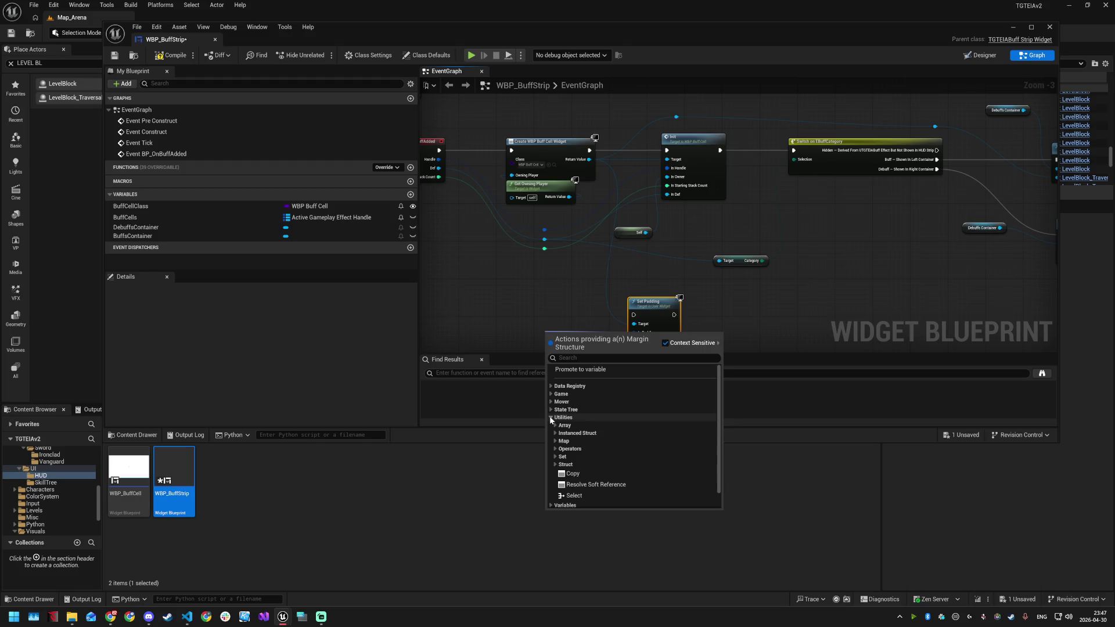
{"action": "left_click", "coordinate": [551, 417]}
{"action": "left_click", "coordinate": [550, 426]}
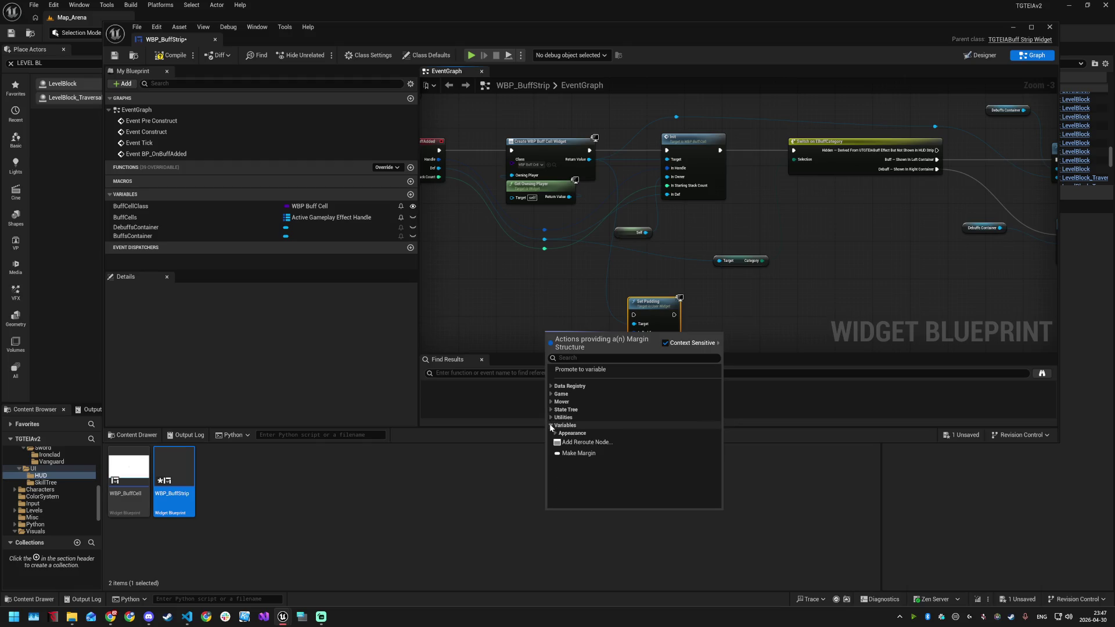
{"action": "left_click", "coordinate": [551, 426]}
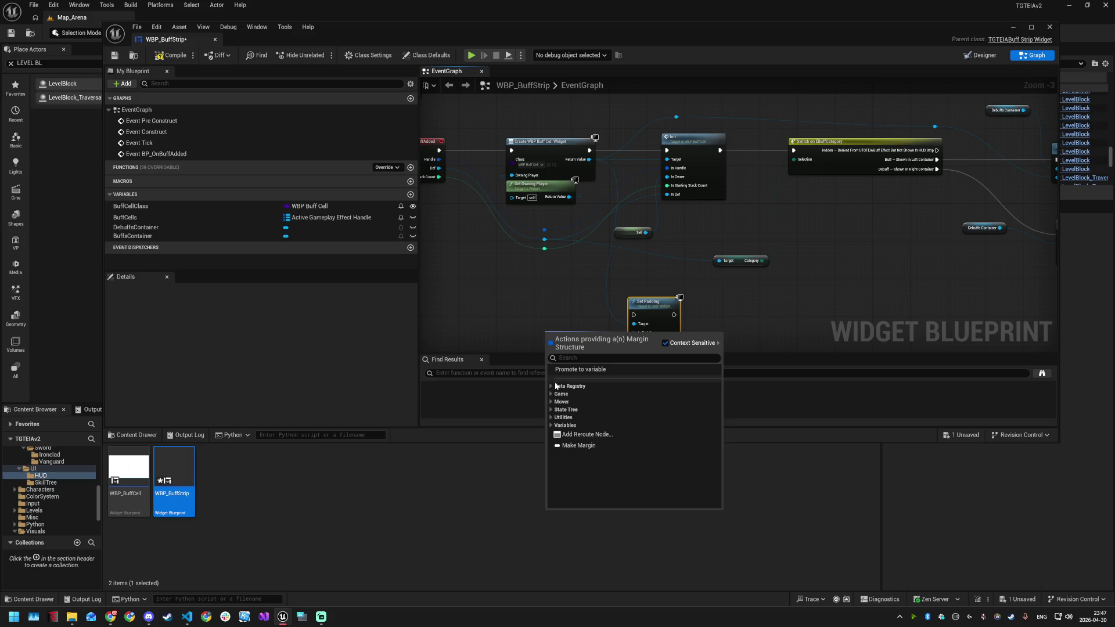
{"action": "left_click", "coordinate": [551, 387]}
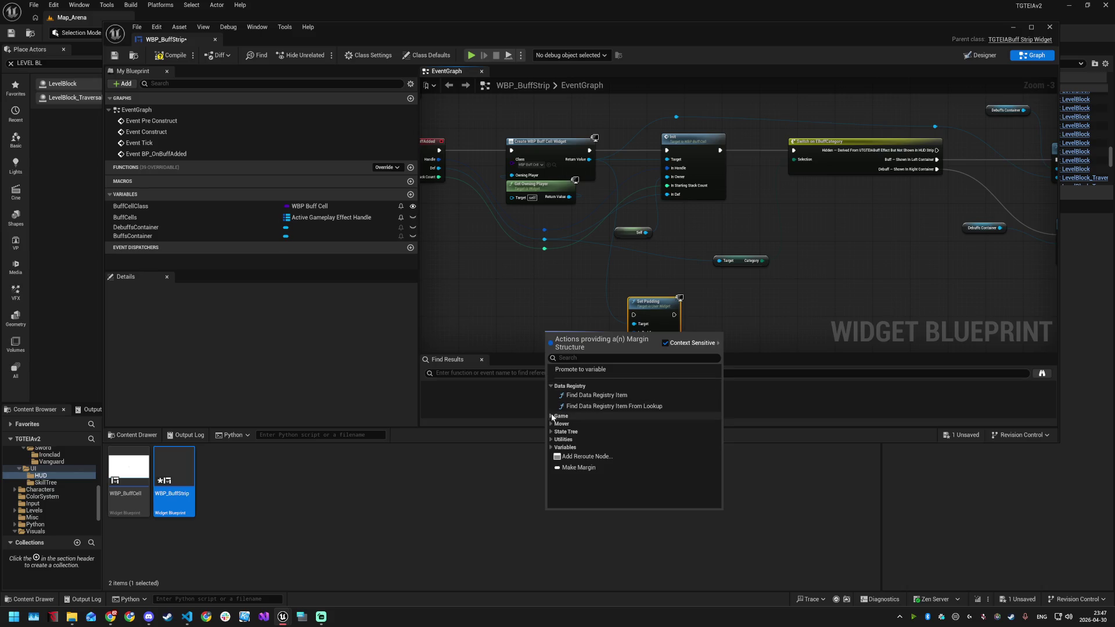
{"action": "left_click", "coordinate": [571, 440]}
{"action": "scroll", "coordinate": [571, 441], "scroll_direction": "down", "scroll_amount": 2}
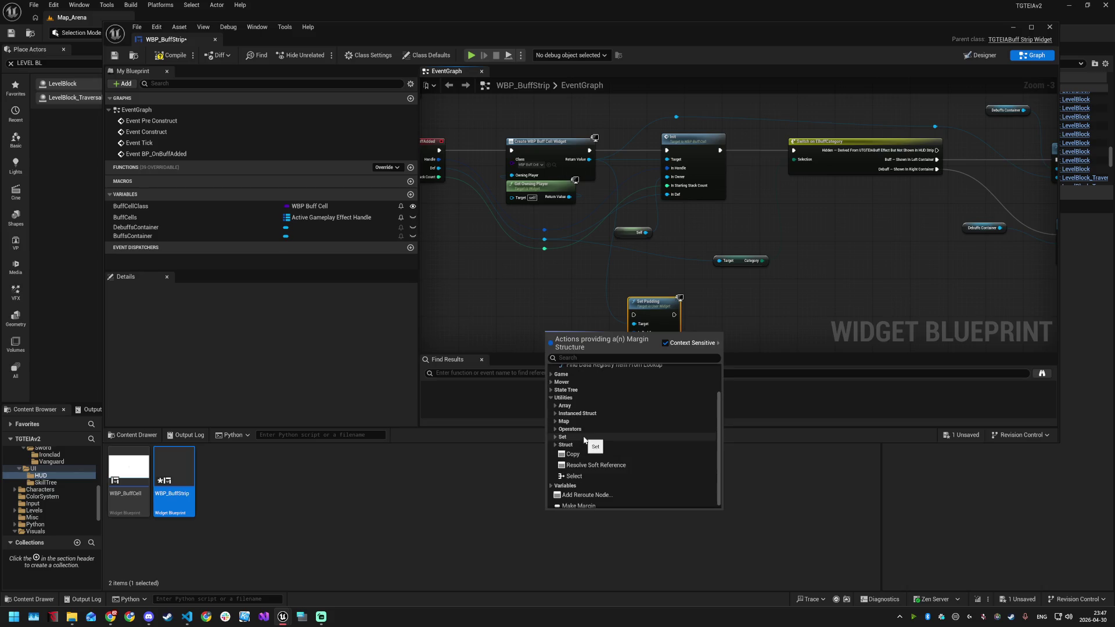
{"action": "left_click", "coordinate": [554, 428]}
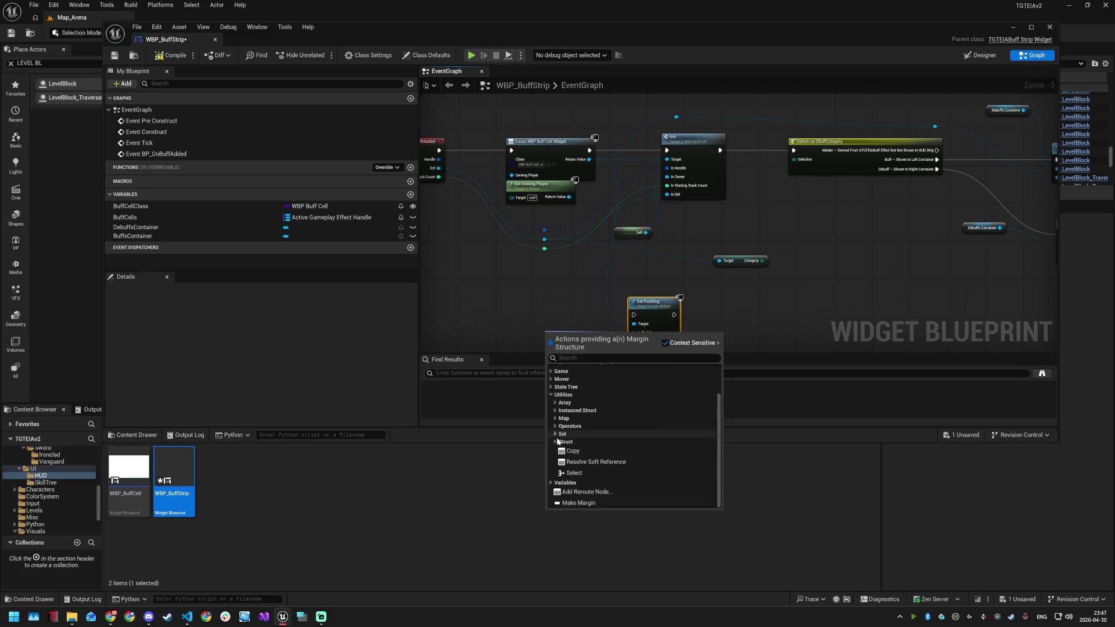
{"action": "left_click", "coordinate": [554, 428]}
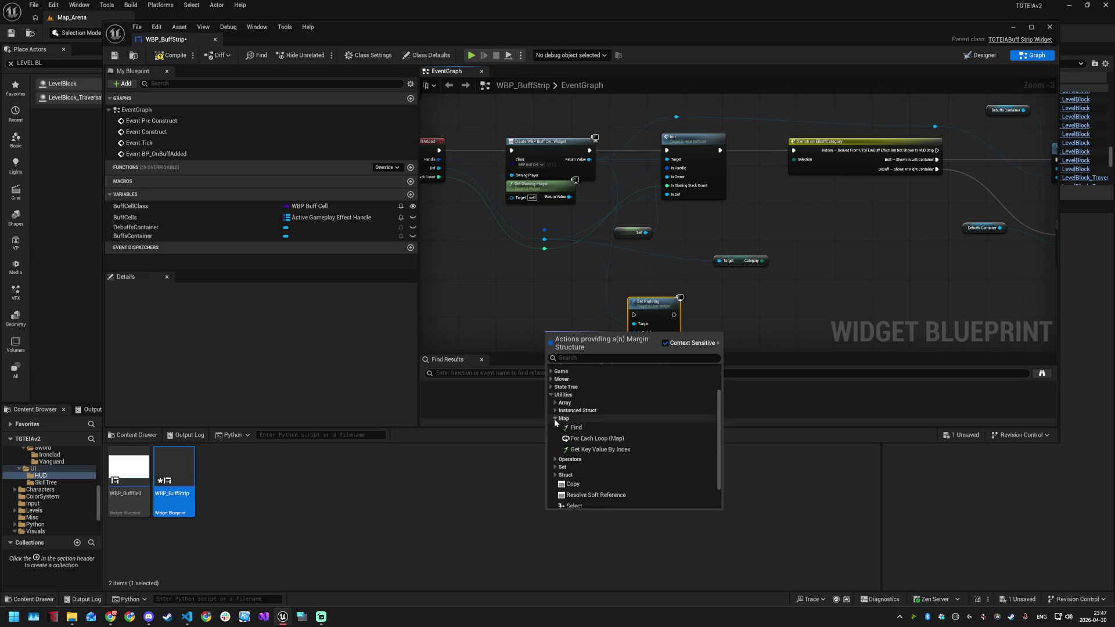
{"action": "left_click", "coordinate": [554, 402]}
{"action": "left_click", "coordinate": [555, 402]}
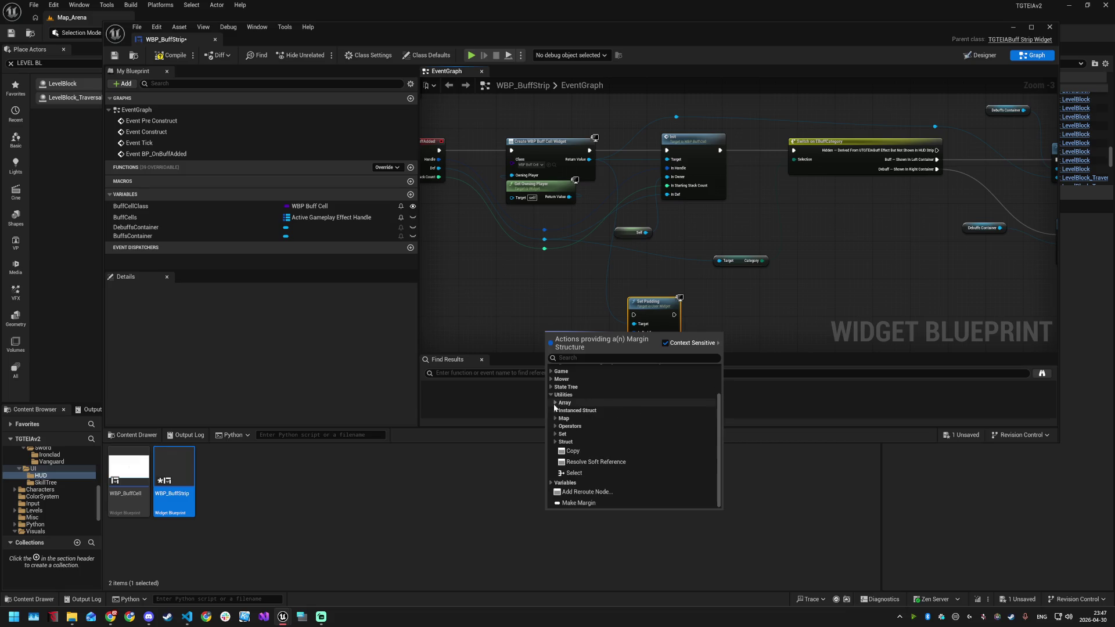
{"action": "left_click", "coordinate": [555, 490]}
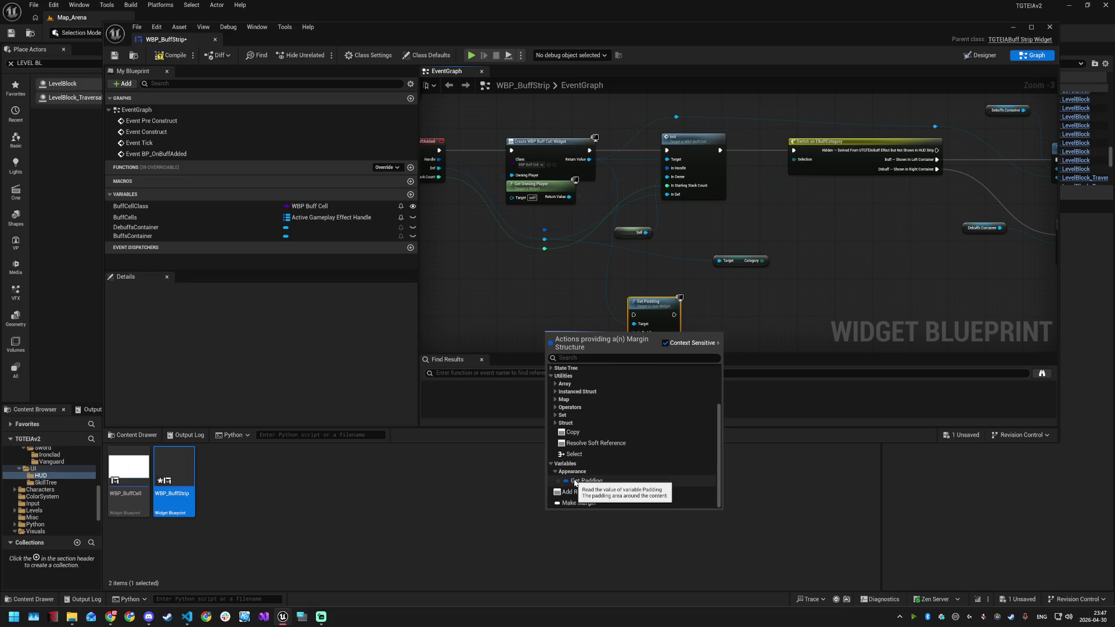
{"action": "scroll", "coordinate": [579, 444], "scroll_direction": "up", "scroll_amount": 3}
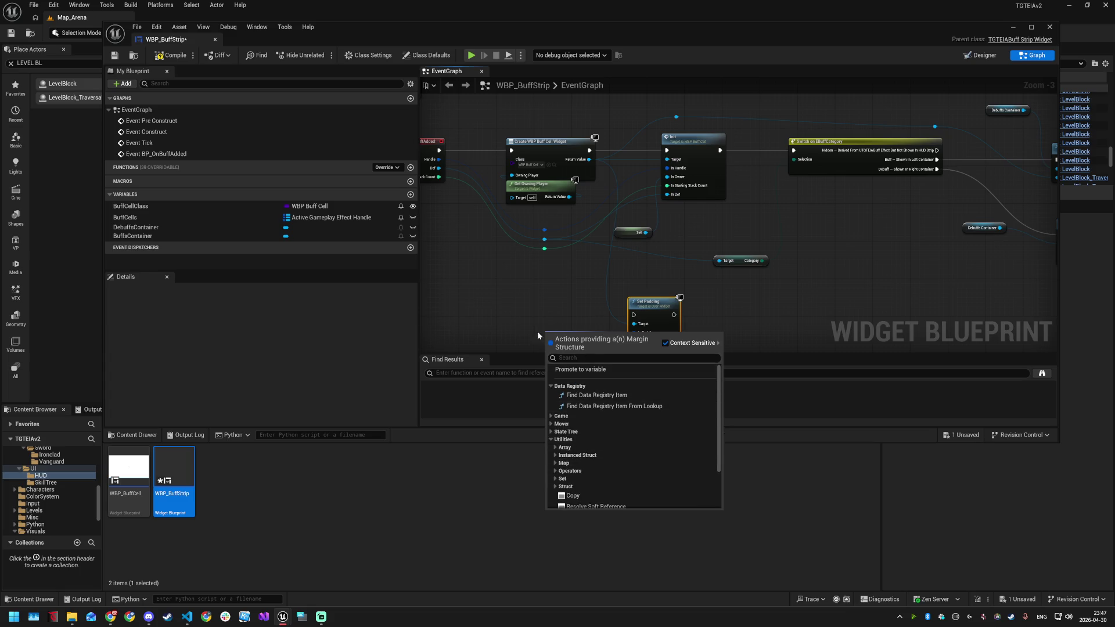
Add a Make Vector 4 node beside Set Padding, searching 'vector4' with Context Sensitive off
{"action": "right_click", "coordinate": [512, 320]}
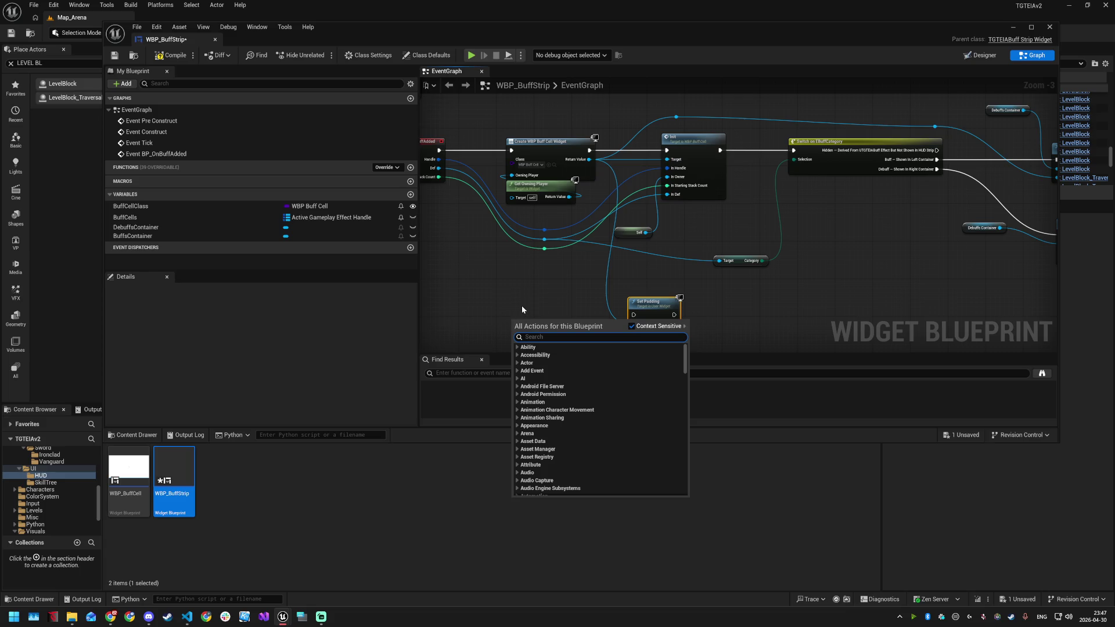
{"action": "type", "text": "padding"}
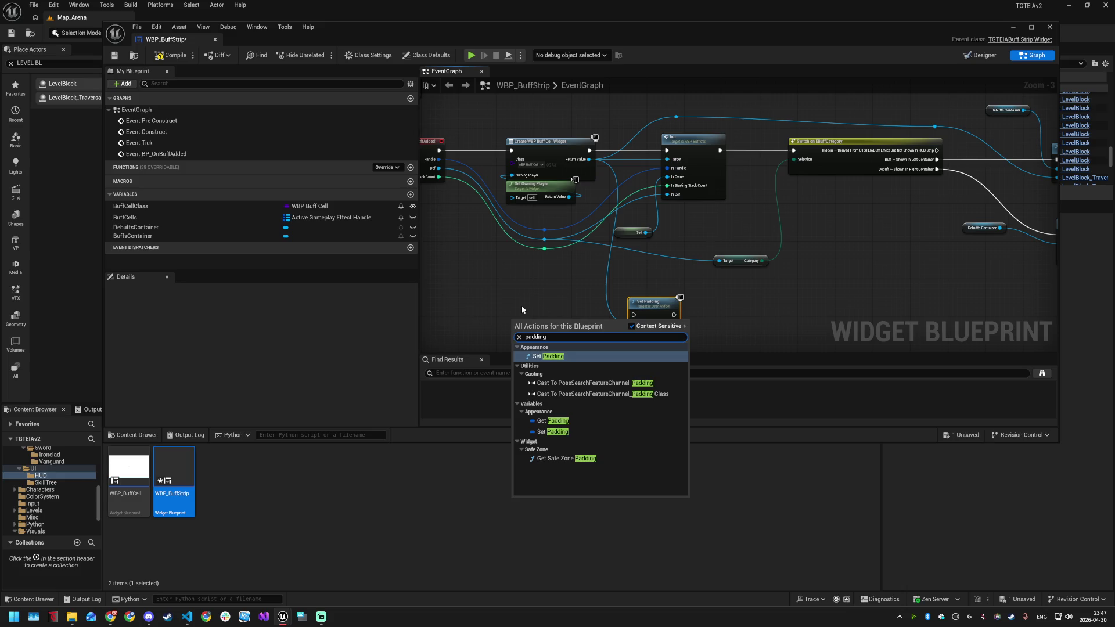
{"action": "left_click", "coordinate": [631, 327]}
{"action": "scroll", "coordinate": [594, 382], "scroll_direction": "down", "scroll_amount": 5}
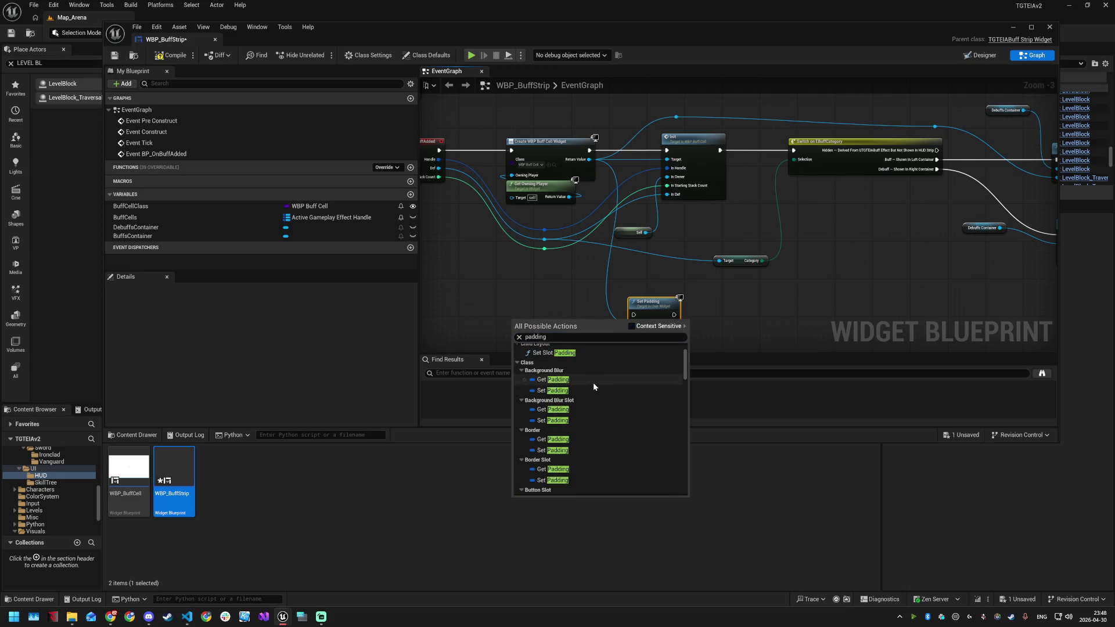
{"action": "scroll", "coordinate": [595, 389], "scroll_direction": "down", "scroll_amount": 15}
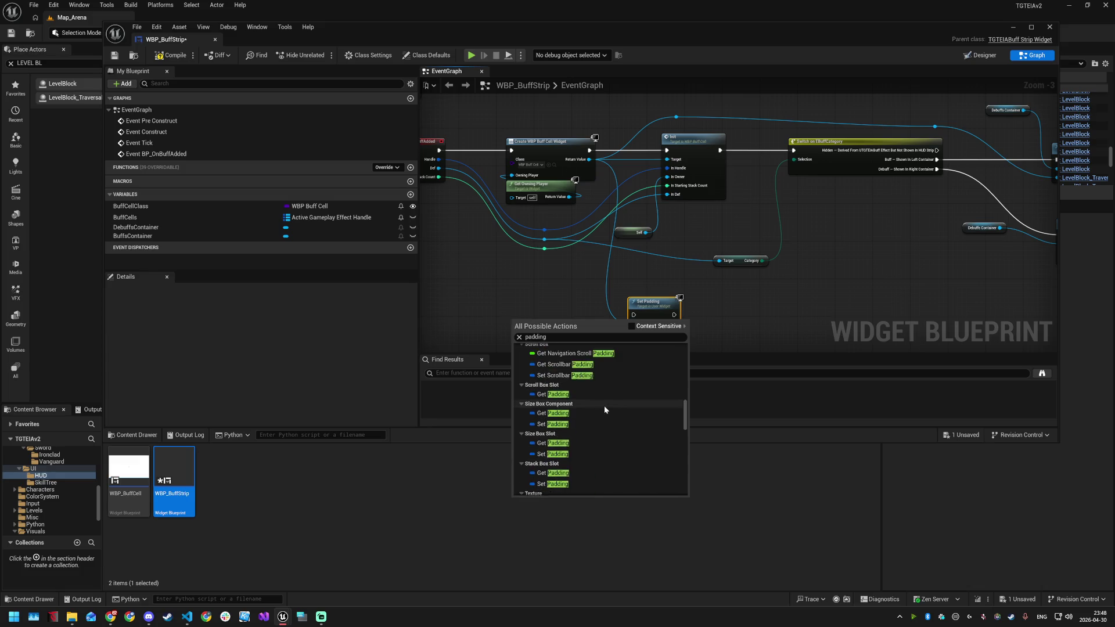
{"action": "scroll", "coordinate": [605, 411], "scroll_direction": "down", "scroll_amount": 15}
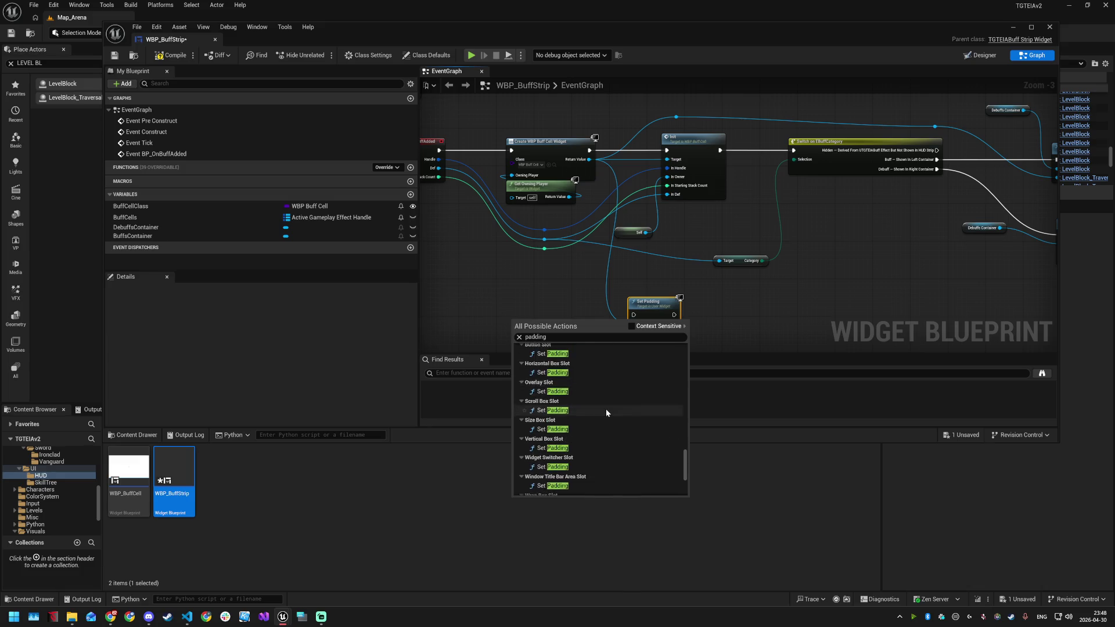
{"action": "double_click", "coordinate": [535, 337]}
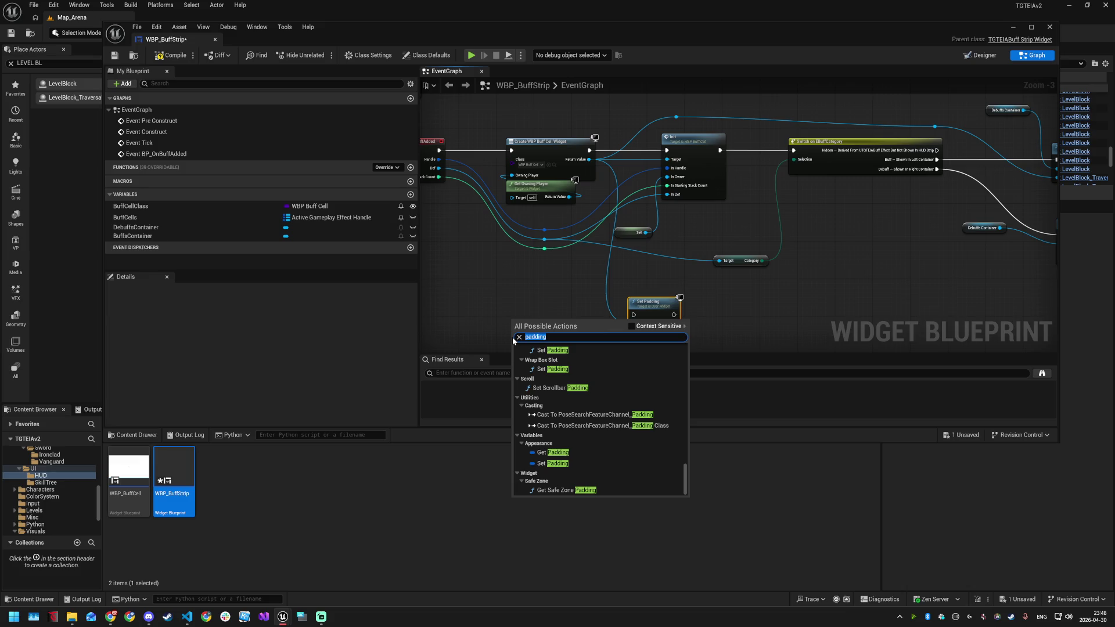
{"action": "type", "text": "vector"}
{"action": "type", "text": "4"}
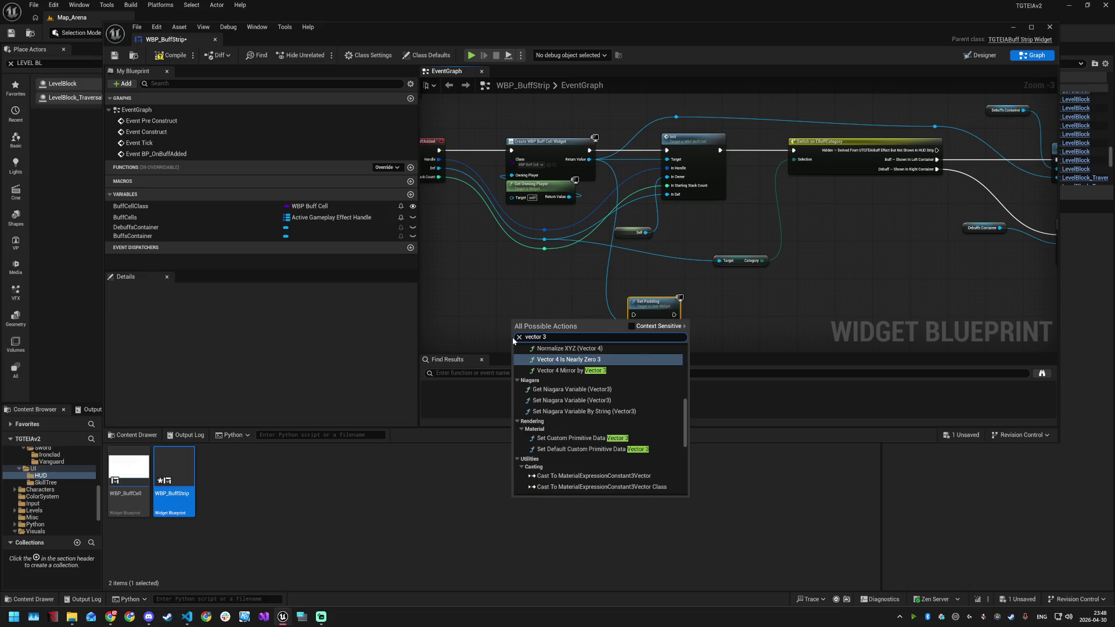
{"action": "left_click", "coordinate": [588, 348]}
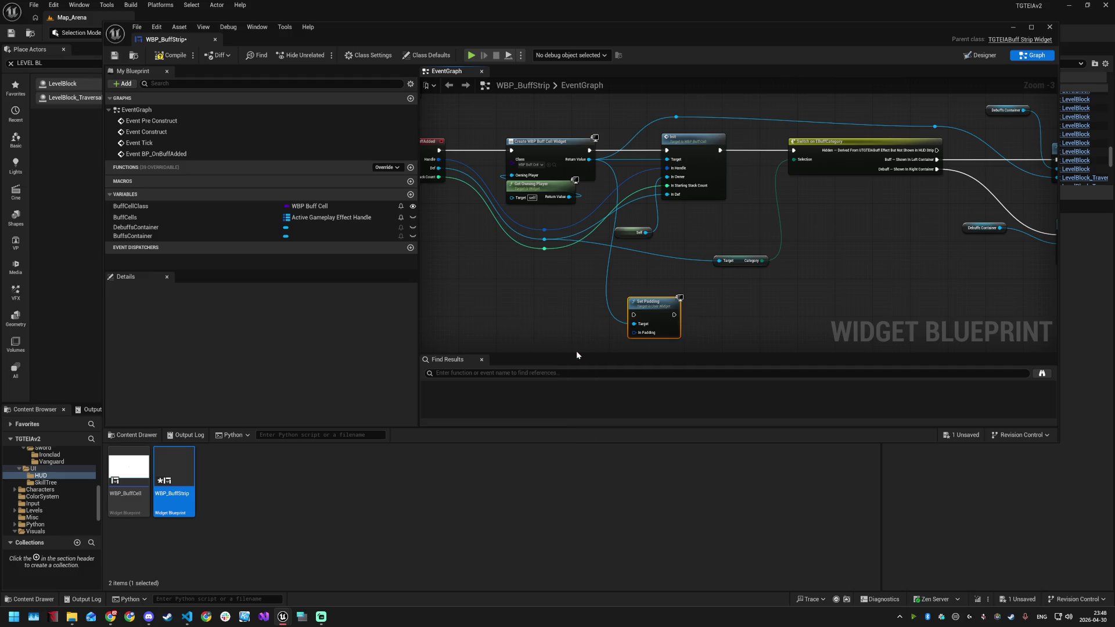
{"action": "scroll", "coordinate": [565, 294], "scroll_direction": "up", "scroll_amount": 1}
Try wiring Make Vector 4 into Set Padding's In Padding input
{"action": "left_click_drag", "start_coordinate": [537, 272], "coordinate": [614, 275]}
{"action": "left_click", "coordinate": [545, 269]}
{"action": "left_click_drag", "start_coordinate": [538, 270], "coordinate": [614, 279]}
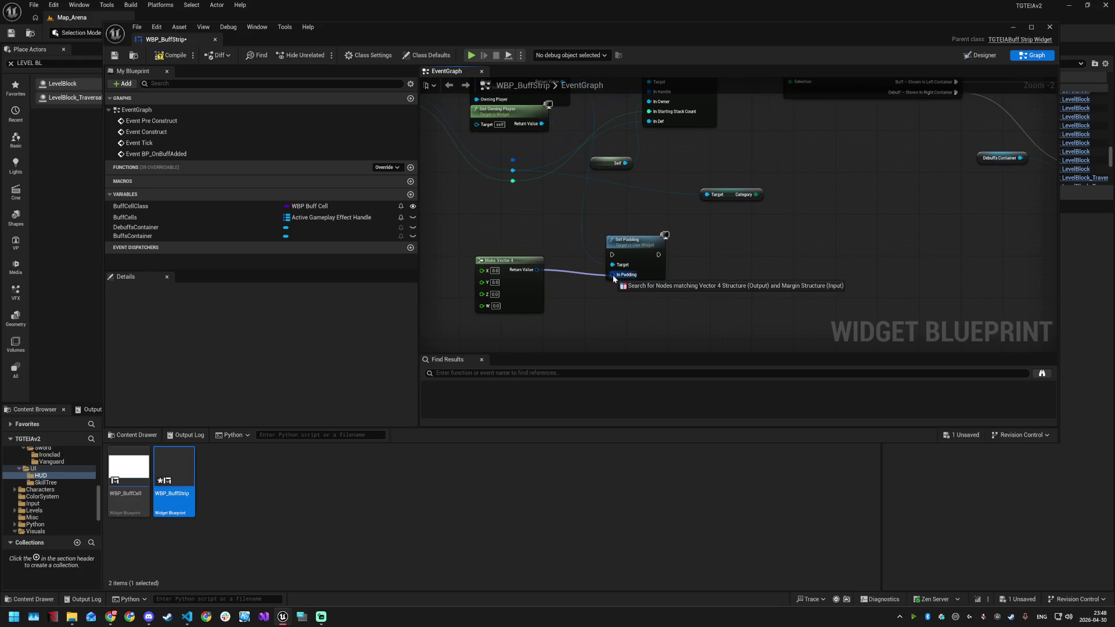
{"action": "left_click_drag", "start_coordinate": [613, 279], "coordinate": [613, 278]}
Add a Make Margin node and delete the Make Vector 4 node
{"action": "right_click", "coordinate": [555, 306]}
{"action": "type", "text": "make mrgi"}
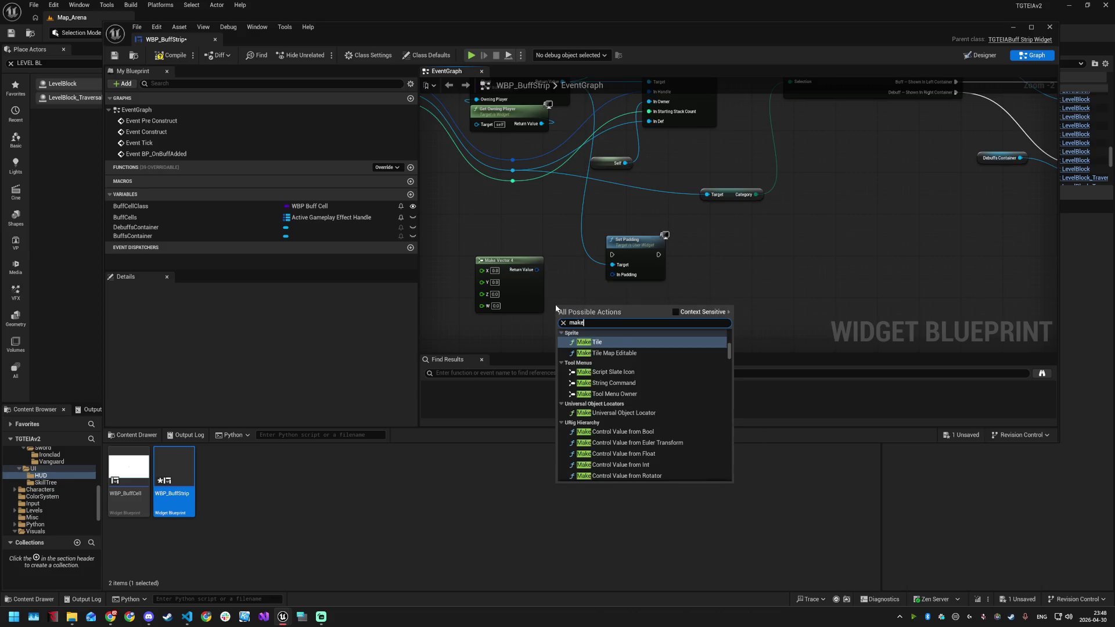
{"action": "key", "text": "BackSpace"}
{"action": "key", "text": "BackSpace"}
{"action": "key", "text": "BackSpace"}
{"action": "type", "text": "ar"}
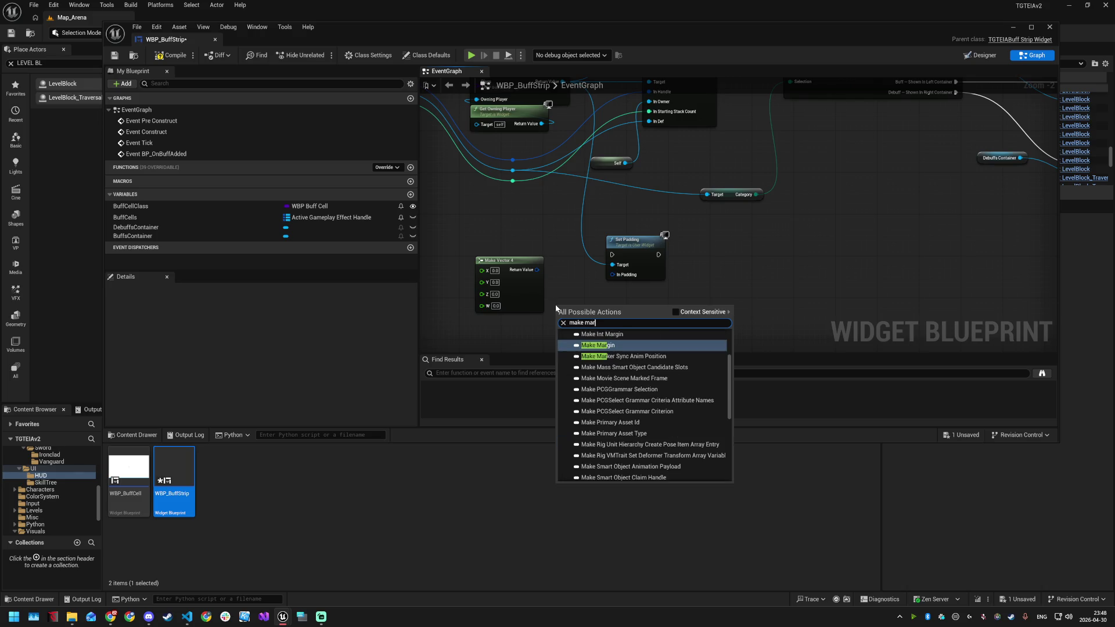
{"action": "left_click", "coordinate": [585, 346]}
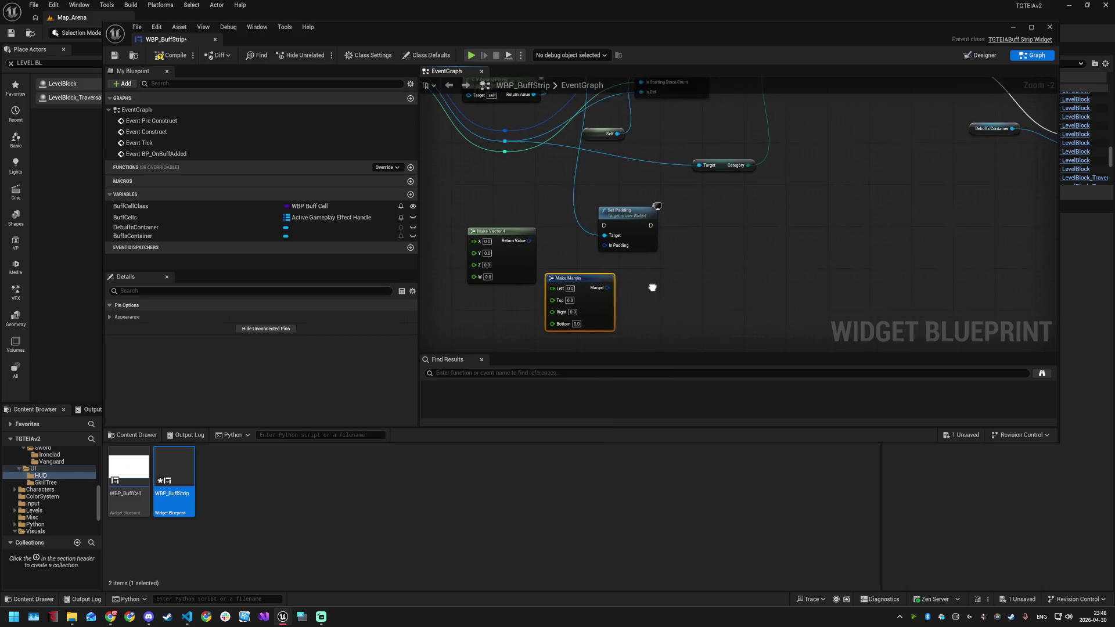
{"action": "left_click", "coordinate": [520, 224]}
{"action": "key", "text": "Delete"}
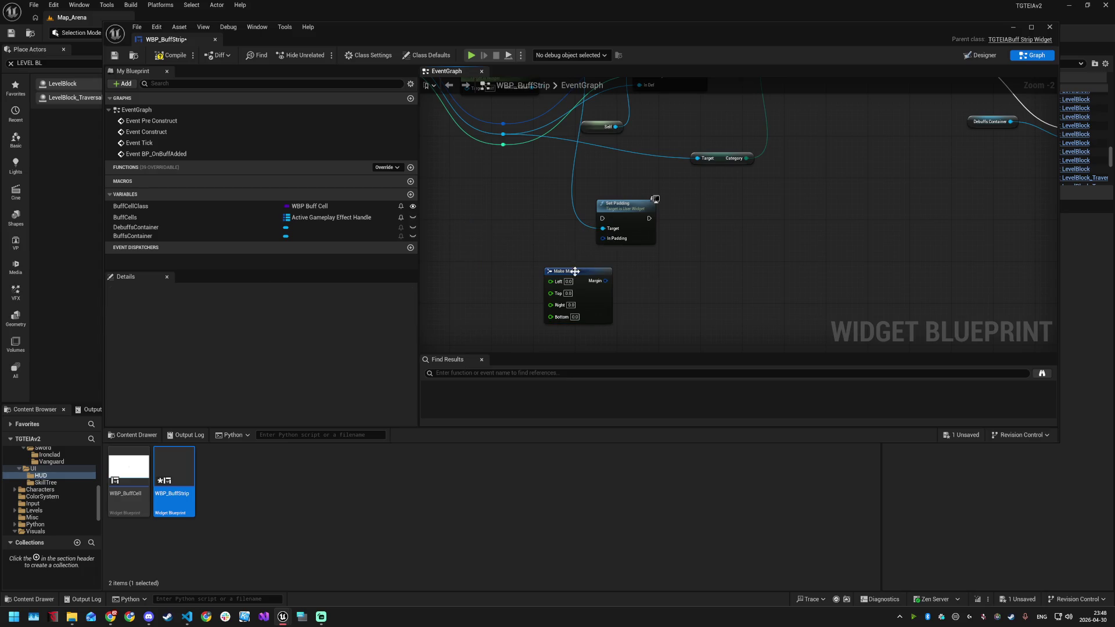
Set Make Margin Left and Right to 4 and wire its Margin into Set Padding's In Padding
{"action": "left_click_drag", "start_coordinate": [575, 271], "coordinate": [512, 219]}
{"action": "left_click_drag", "start_coordinate": [614, 261], "coordinate": [609, 327]}
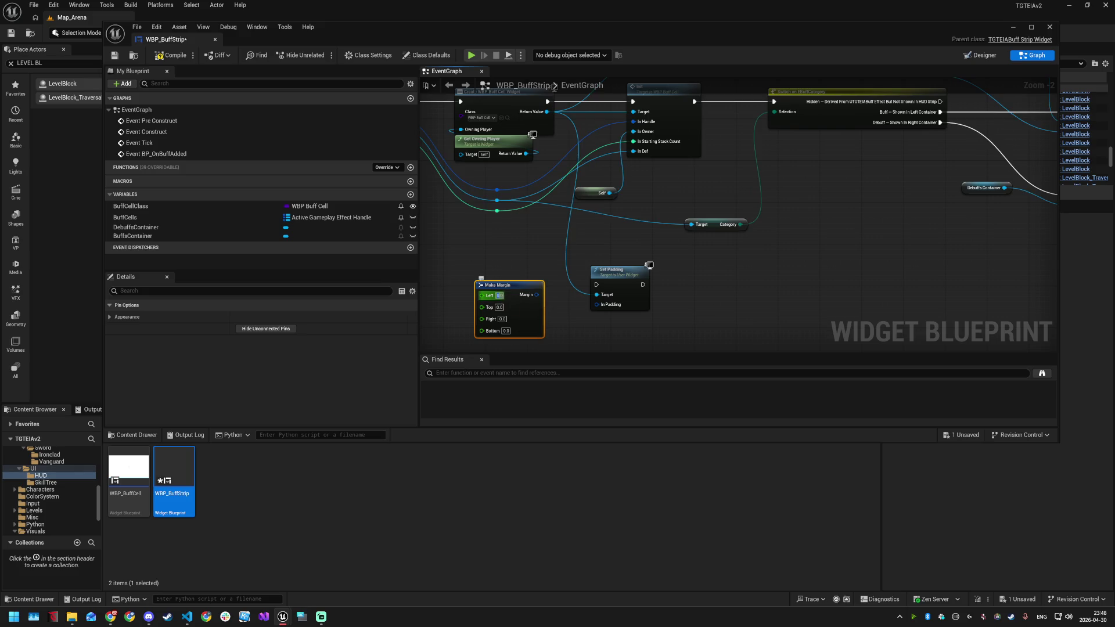
{"action": "type", "text": "4"}
{"action": "left_click", "coordinate": [500, 319]}
{"action": "type", "text": "4"}
{"action": "left_click_drag", "start_coordinate": [536, 294], "coordinate": [596, 304]}
Shift the Init, Switch and Add Child chain right and insert Set Padding into the execution line
{"action": "scroll", "coordinate": [645, 317], "scroll_direction": "down", "scroll_amount": 1}
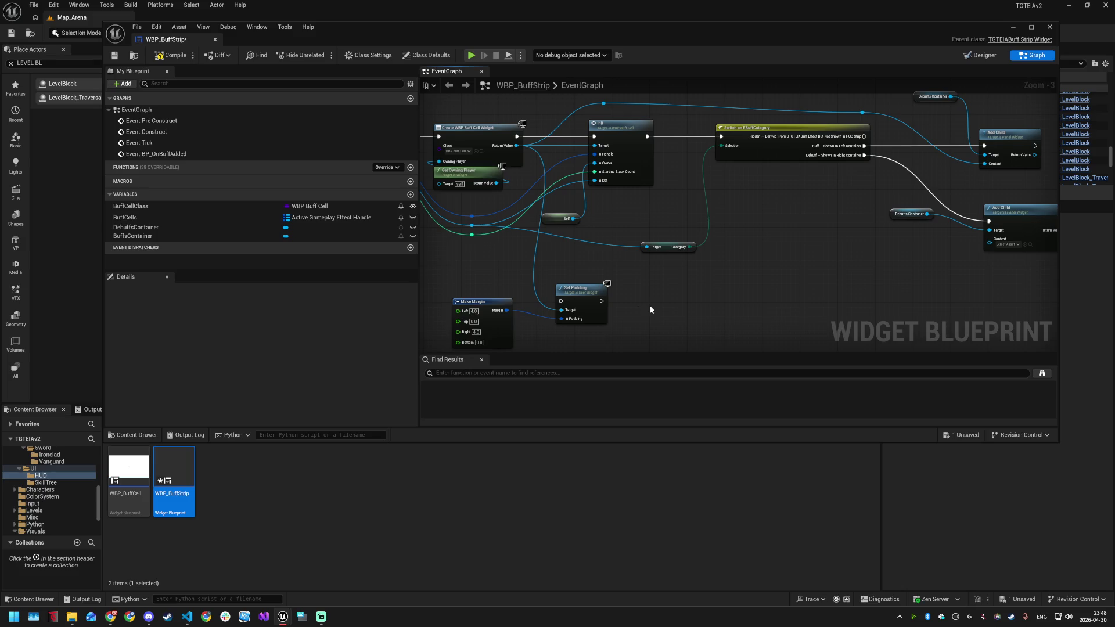
{"action": "scroll", "coordinate": [634, 242], "scroll_direction": "down", "scroll_amount": 1}
{"action": "left_click_drag", "start_coordinate": [580, 113], "coordinate": [917, 262]}
{"action": "left_click_drag", "start_coordinate": [729, 167], "coordinate": [839, 169]}
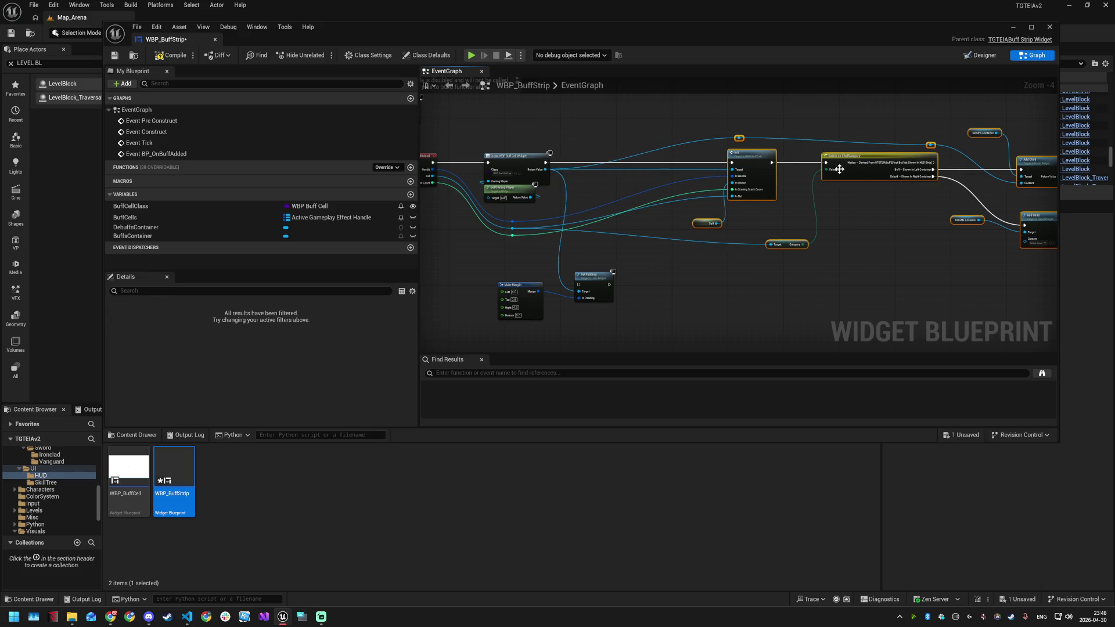
{"action": "left_click", "coordinate": [632, 274]}
{"action": "mouse_move", "coordinate": [589, 277]}
{"action": "left_mouse_down"}
{"action": "mouse_move", "coordinate": [604, 163]}
{"action": "mouse_move", "coordinate": [549, 163]}
{"action": "left_mouse_up"}
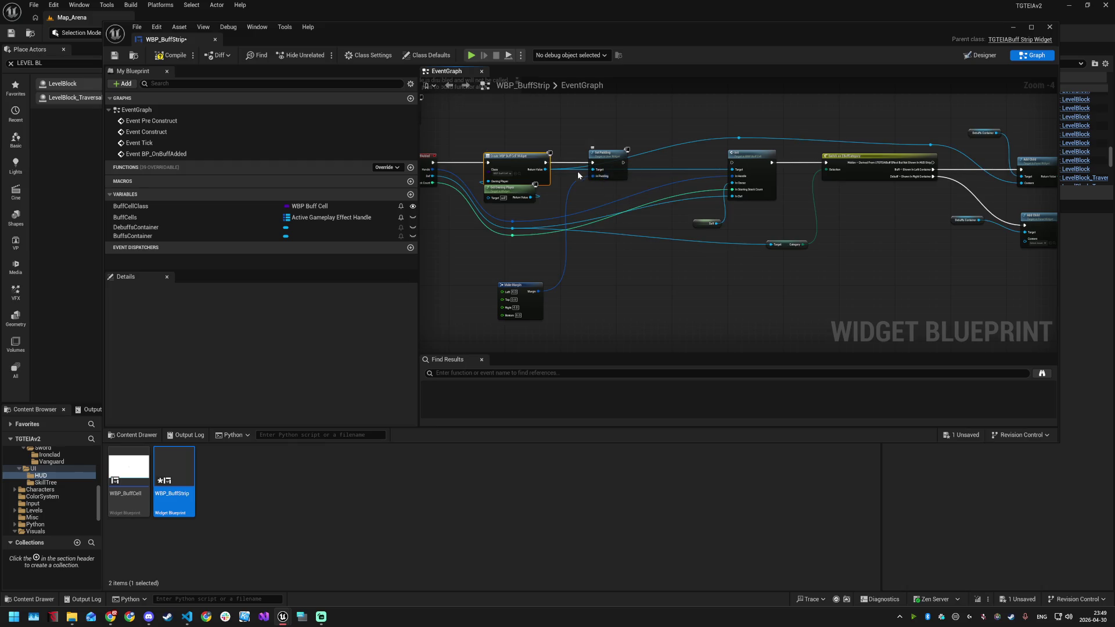
Run Set Padding's execution output into Init, placing Make Margin above Set Padding
{"action": "scroll", "coordinate": [579, 175], "scroll_direction": "up", "scroll_amount": 3}
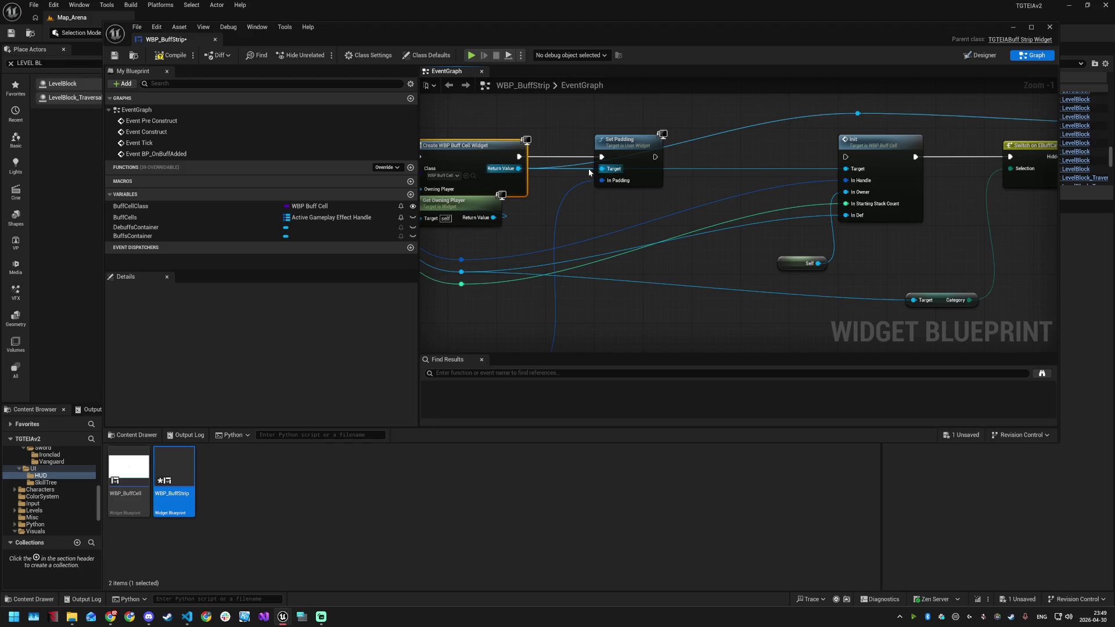
{"action": "double_click", "coordinate": [587, 167]}
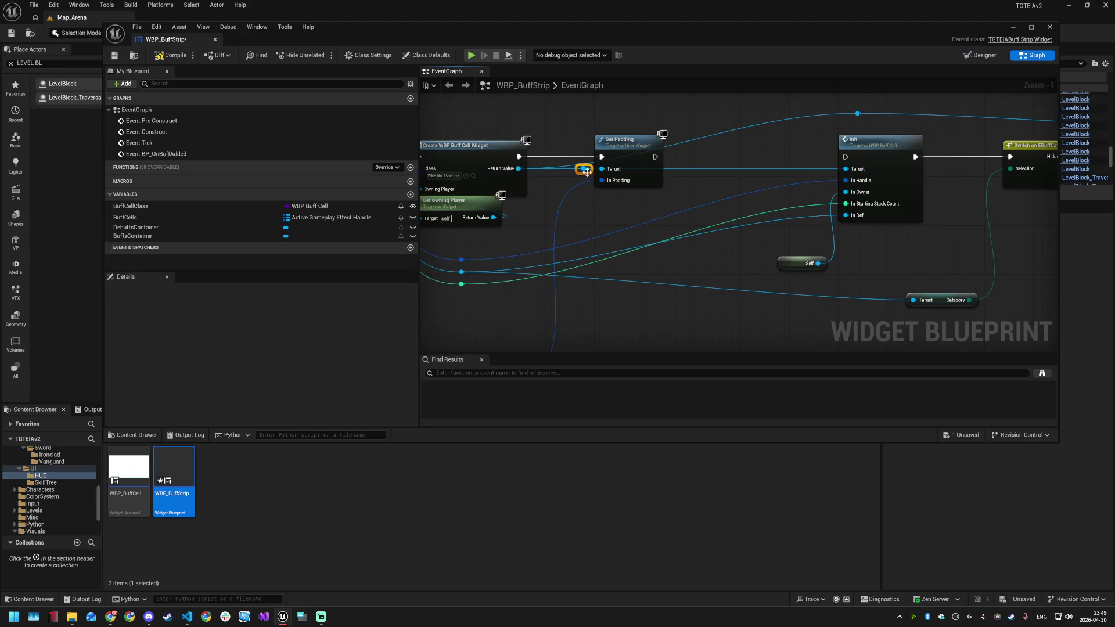
{"action": "mouse_move", "coordinate": [655, 157]}
{"action": "left_mouse_down"}
{"action": "mouse_move", "coordinate": [831, 120]}
{"action": "mouse_move", "coordinate": [801, 133]}
{"action": "left_mouse_up"}
{"action": "scroll", "coordinate": [755, 143], "scroll_direction": "down", "scroll_amount": 2}
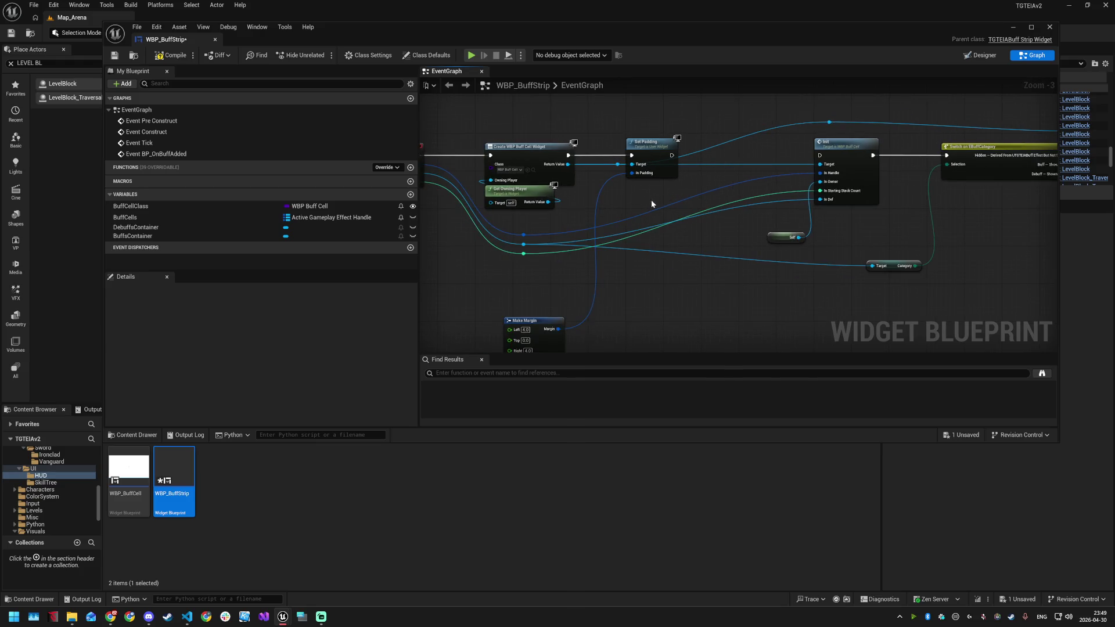
{"action": "left_click_drag", "start_coordinate": [651, 199], "coordinate": [615, 199]}
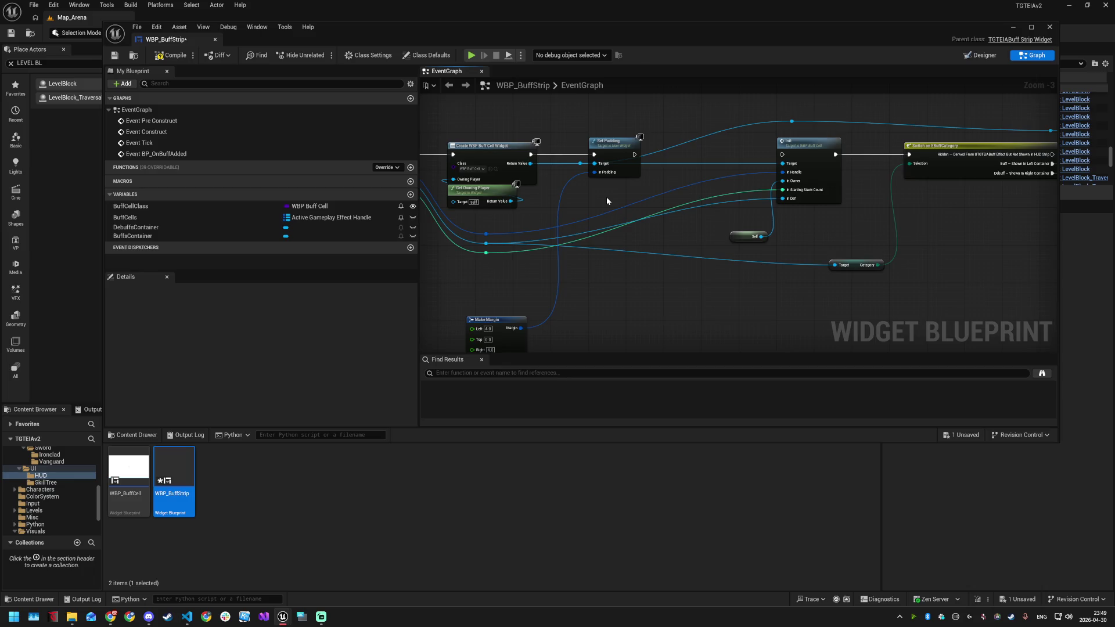
{"action": "scroll", "coordinate": [607, 200], "scroll_direction": "down", "scroll_amount": 1}
{"action": "mouse_move", "coordinate": [529, 293]}
{"action": "left_mouse_down"}
{"action": "mouse_move", "coordinate": [561, 279]}
{"action": "mouse_move", "coordinate": [568, 104]}
{"action": "left_mouse_up"}
{"action": "left_click_drag", "start_coordinate": [646, 117], "coordinate": [631, 169]}
{"action": "left_click_drag", "start_coordinate": [612, 218], "coordinate": [721, 217]}
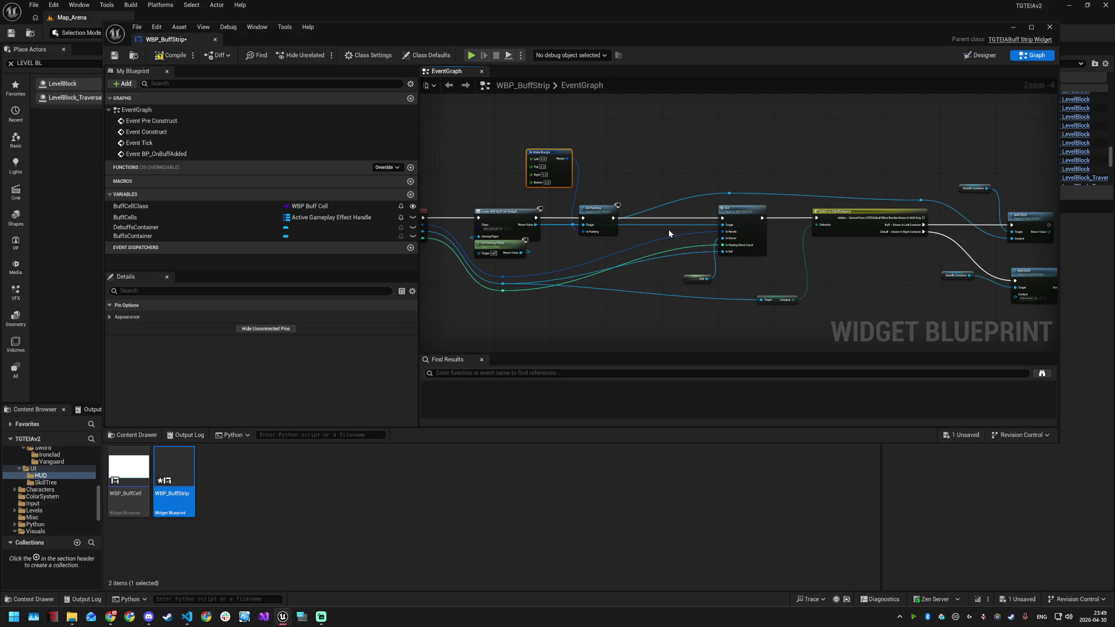
{"action": "scroll", "coordinate": [644, 240], "scroll_direction": "up", "scroll_amount": 2}
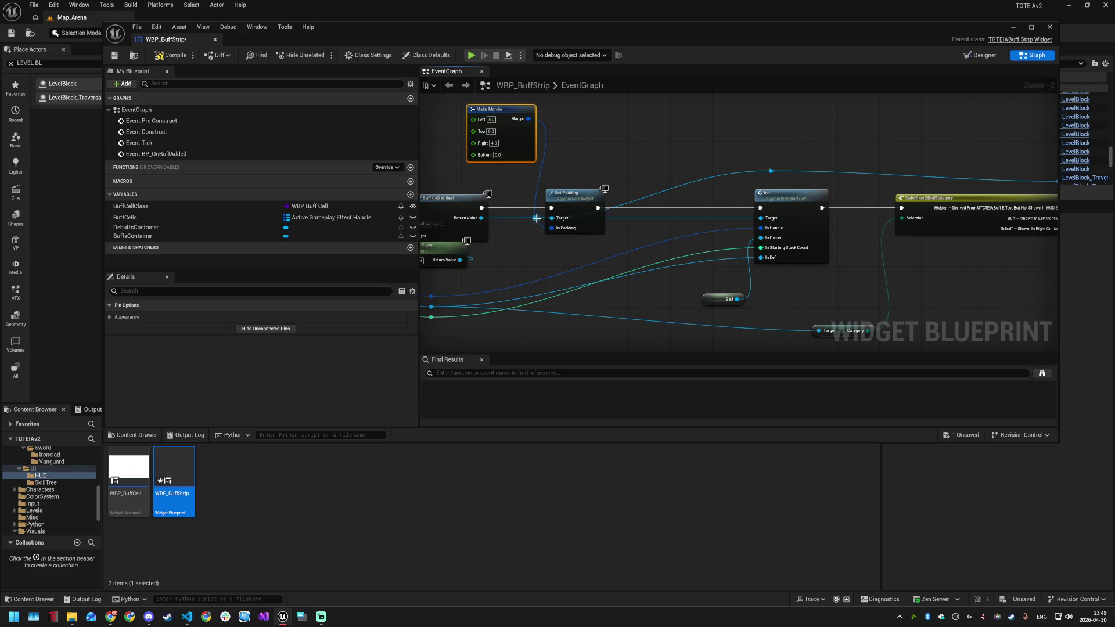
Break Init's old Target links and rewire Target to Create Widget's Return Value through reroute knots
{"action": "left_click_drag", "start_coordinate": [535, 217], "coordinate": [523, 231]}
{"action": "key", "text": "Escape"}
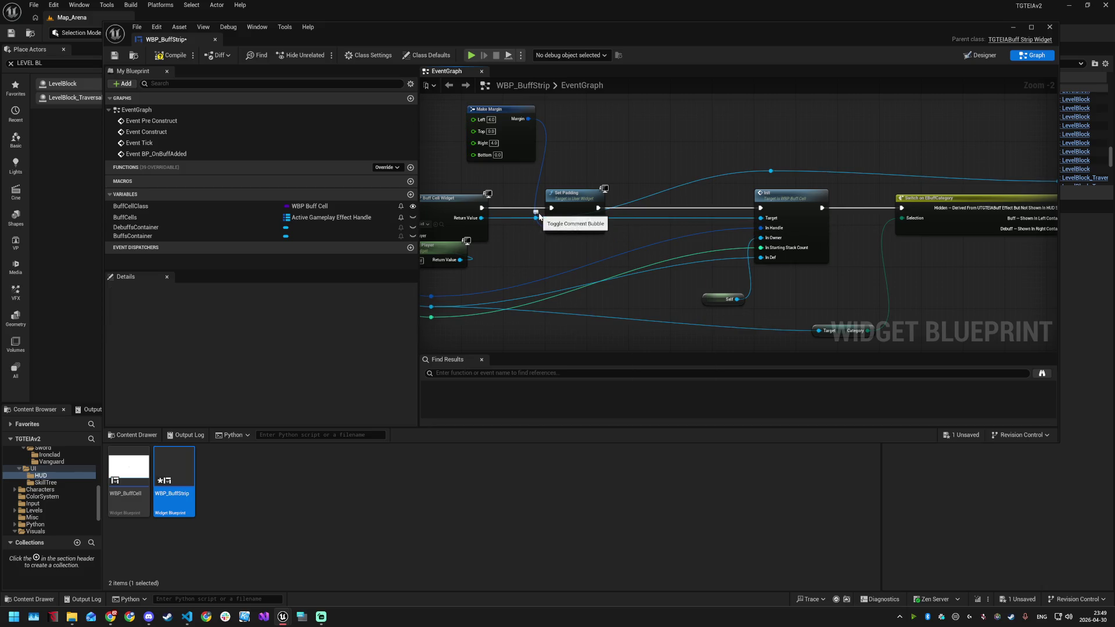
{"action": "mouse_move", "coordinate": [536, 215]}
{"action": "left_mouse_down"}
{"action": "mouse_move", "coordinate": [543, 250]}
{"action": "mouse_move", "coordinate": [534, 246]}
{"action": "left_mouse_up"}
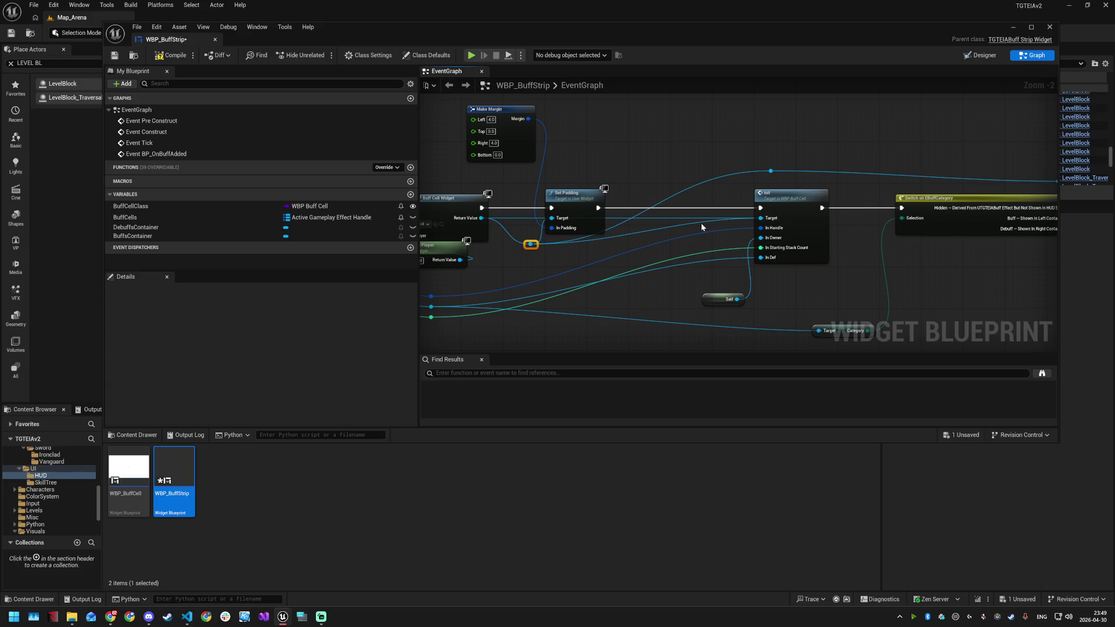
{"action": "right_click", "coordinate": [767, 220]}
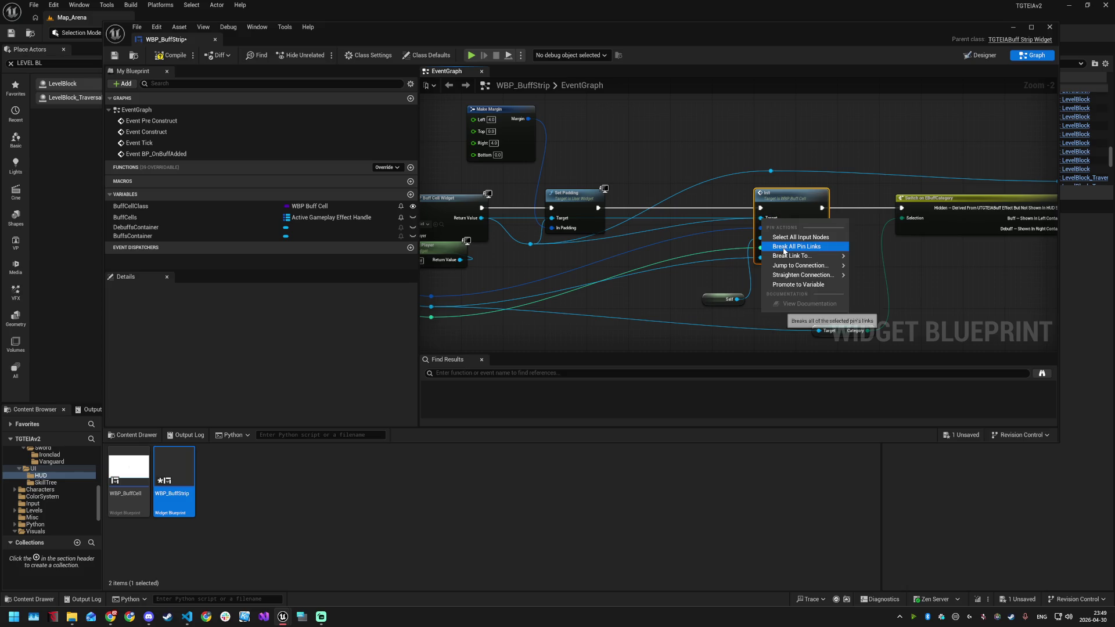
{"action": "left_click", "coordinate": [783, 251]}
{"action": "left_click_drag", "start_coordinate": [760, 219], "coordinate": [530, 244]}
{"action": "double_click", "coordinate": [699, 219]}
{"action": "left_click_drag", "start_coordinate": [702, 221], "coordinate": [771, 171]}
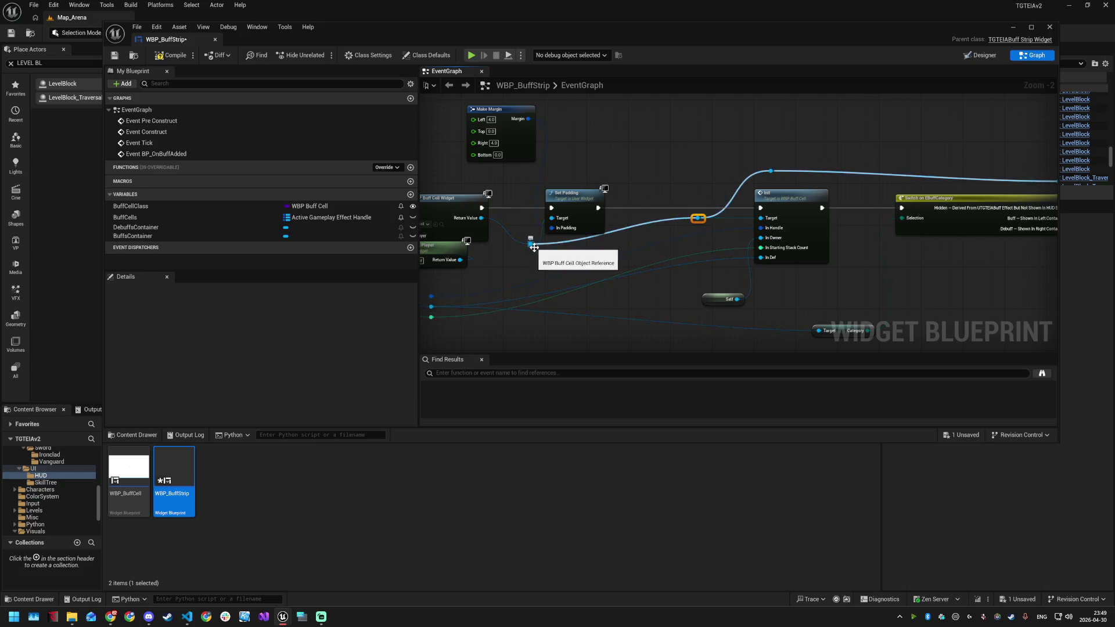
{"action": "left_click_drag", "start_coordinate": [534, 246], "coordinate": [531, 222]}
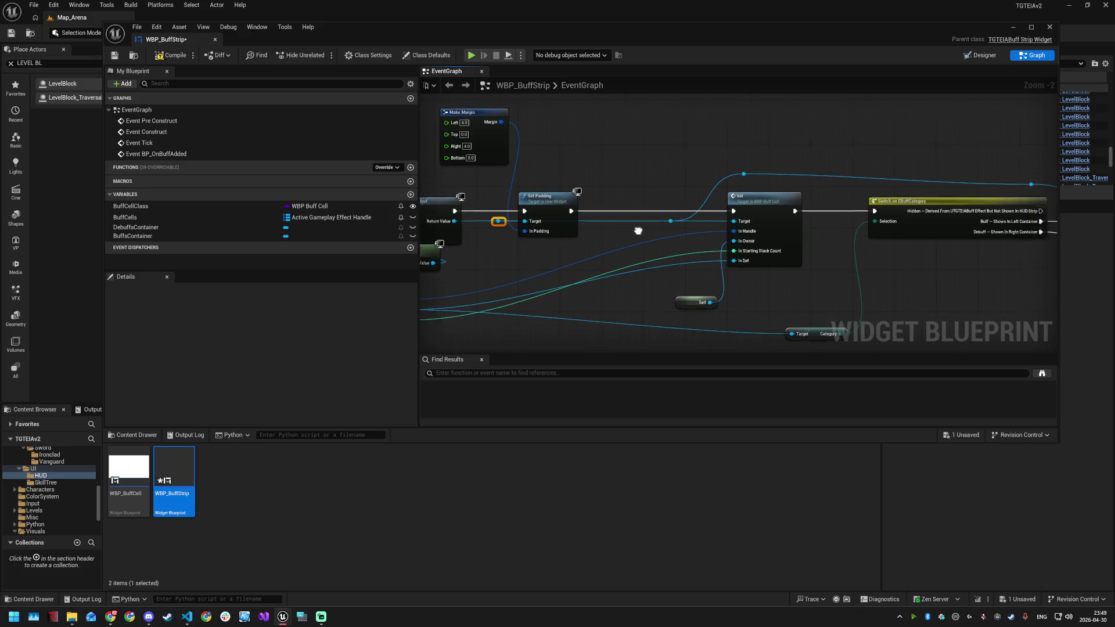
{"action": "left_click_drag", "start_coordinate": [637, 231], "coordinate": [588, 231]}
Align the reroute knots and Make Margin node, and save WBP_BuffStrip
{"action": "scroll", "coordinate": [587, 231], "scroll_direction": "down", "scroll_amount": 1}
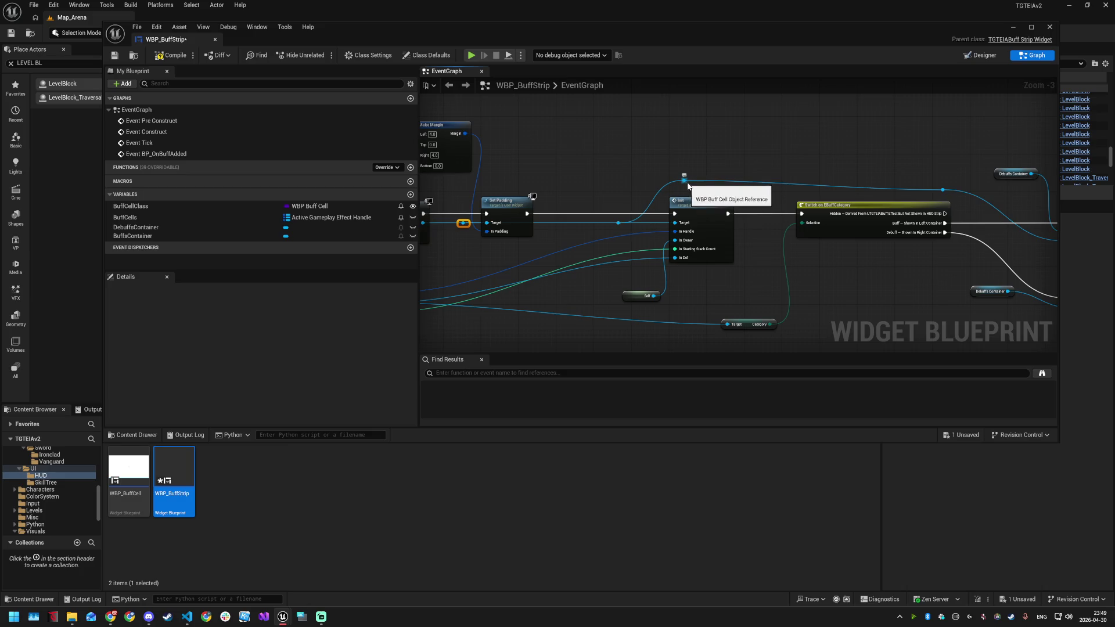
{"action": "left_click_drag", "start_coordinate": [684, 182], "coordinate": [686, 187]}
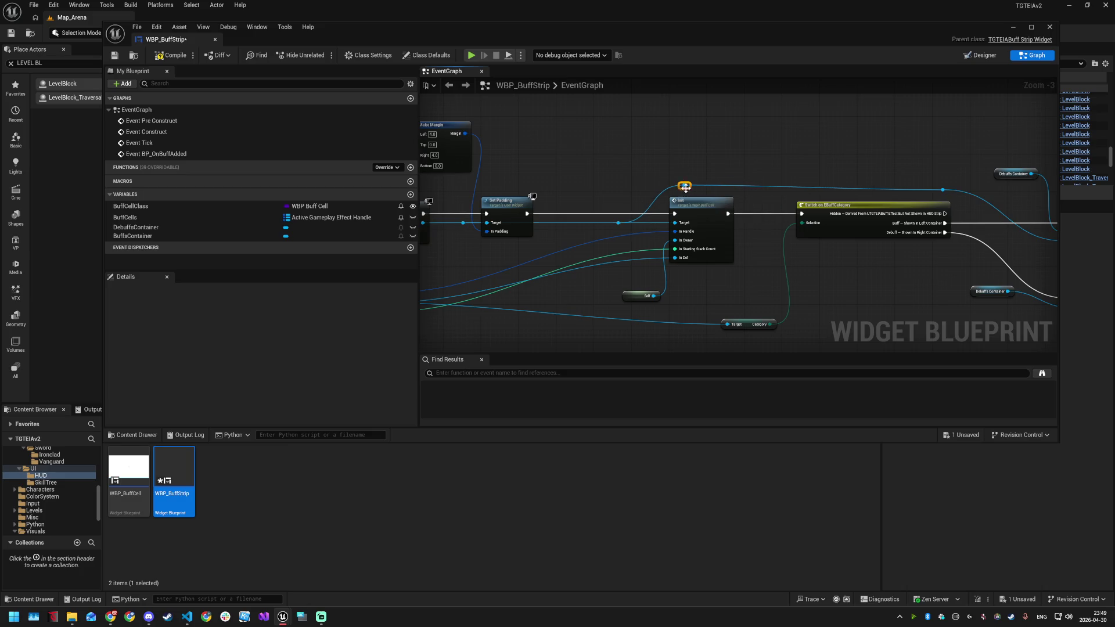
{"action": "left_click", "coordinate": [943, 188]}
{"action": "scroll", "coordinate": [838, 144], "scroll_direction": "down", "scroll_amount": 2}
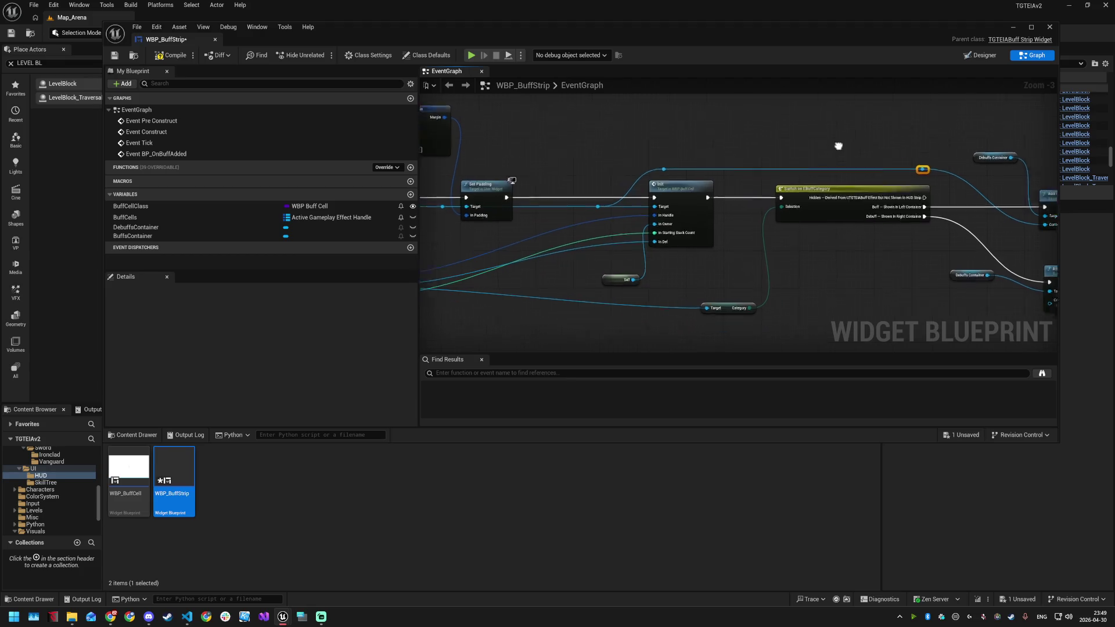
{"action": "scroll", "coordinate": [673, 256], "scroll_direction": "up", "scroll_amount": 3}
{"action": "key", "text": "ctrl+s"}
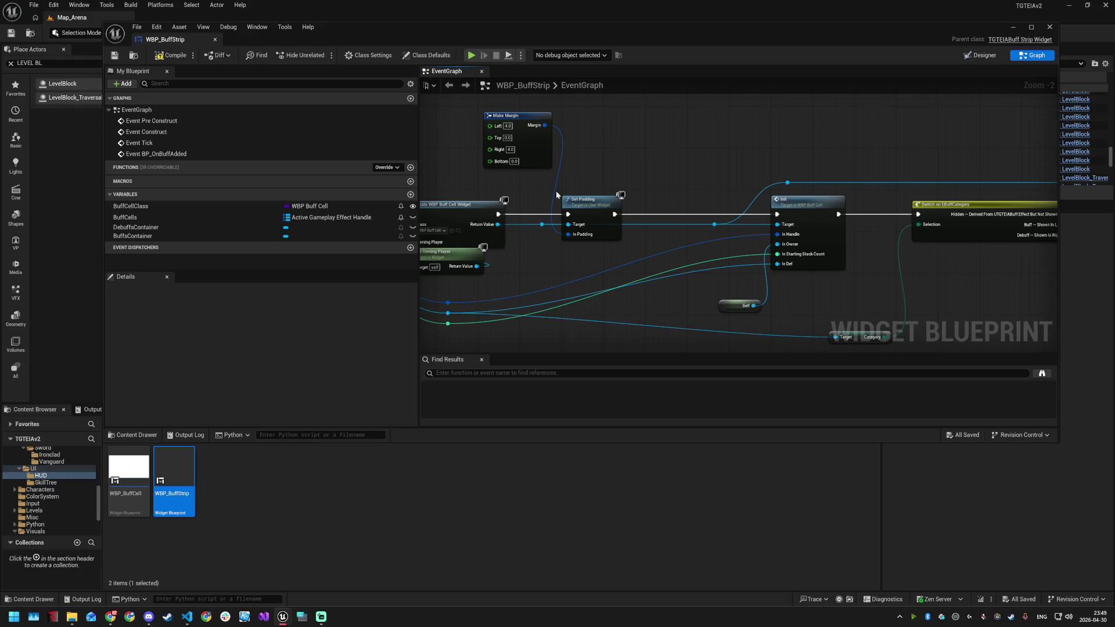
{"action": "scroll", "coordinate": [556, 190], "scroll_direction": "down", "scroll_amount": 3}
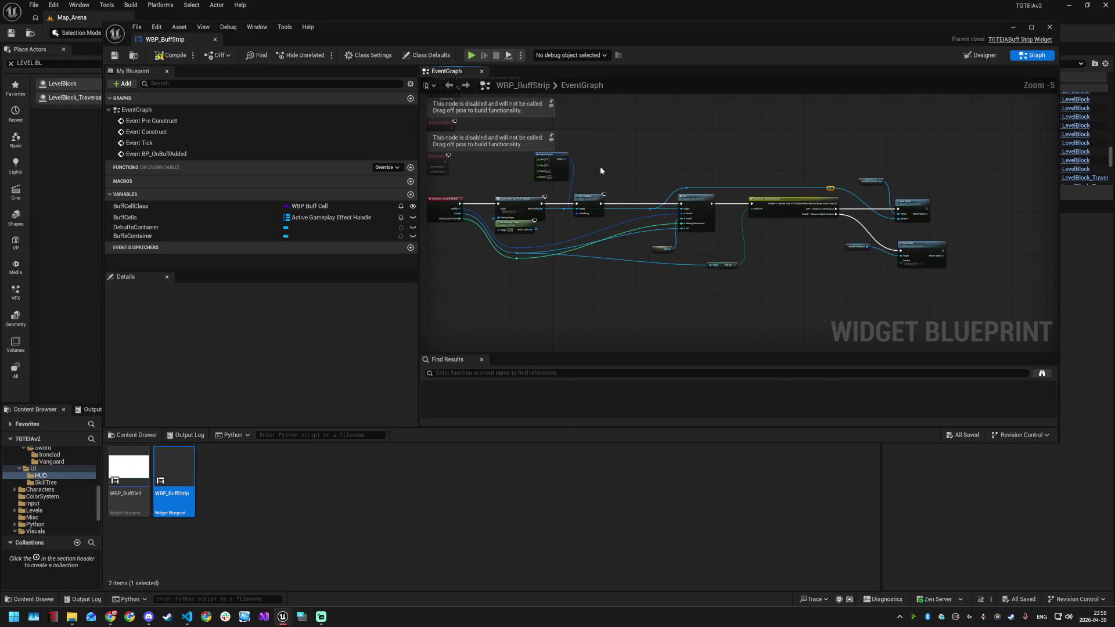
{"action": "left_click_drag", "start_coordinate": [562, 155], "coordinate": [561, 169]}
{"action": "scroll", "coordinate": [618, 176], "scroll_direction": "up", "scroll_amount": 3}
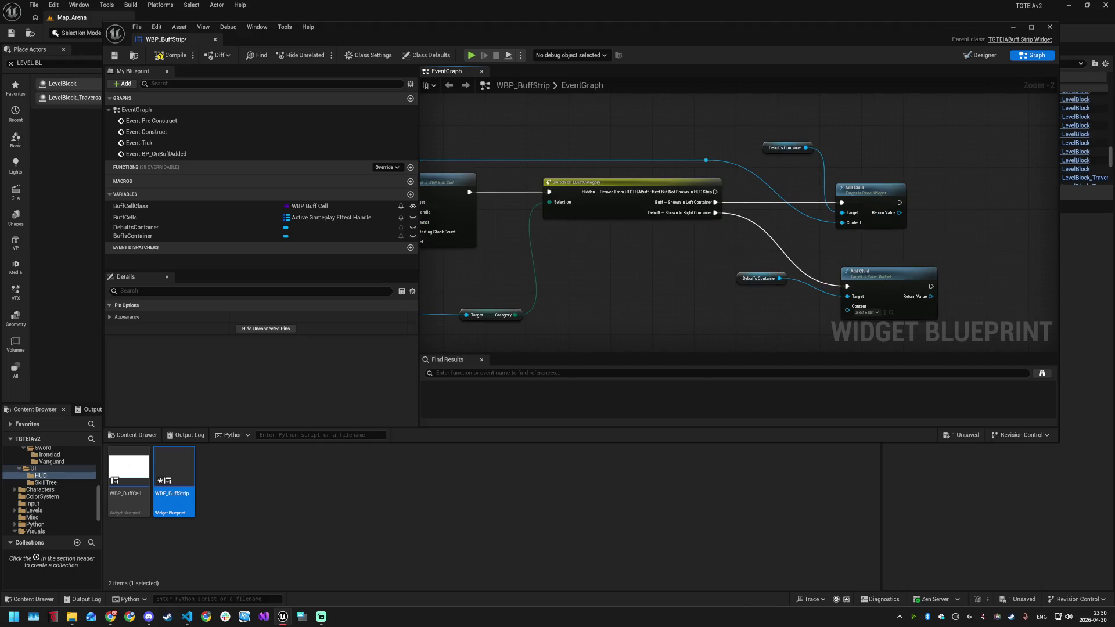
Add a BuffCells getter feeding a Map Add node beside the Add Child nodes
{"action": "left_click_drag", "start_coordinate": [977, 266], "coordinate": [760, 214]}
{"action": "scroll", "coordinate": [759, 214], "scroll_direction": "down", "scroll_amount": 1}
{"action": "scroll", "coordinate": [760, 214], "scroll_direction": "down", "scroll_amount": 1}
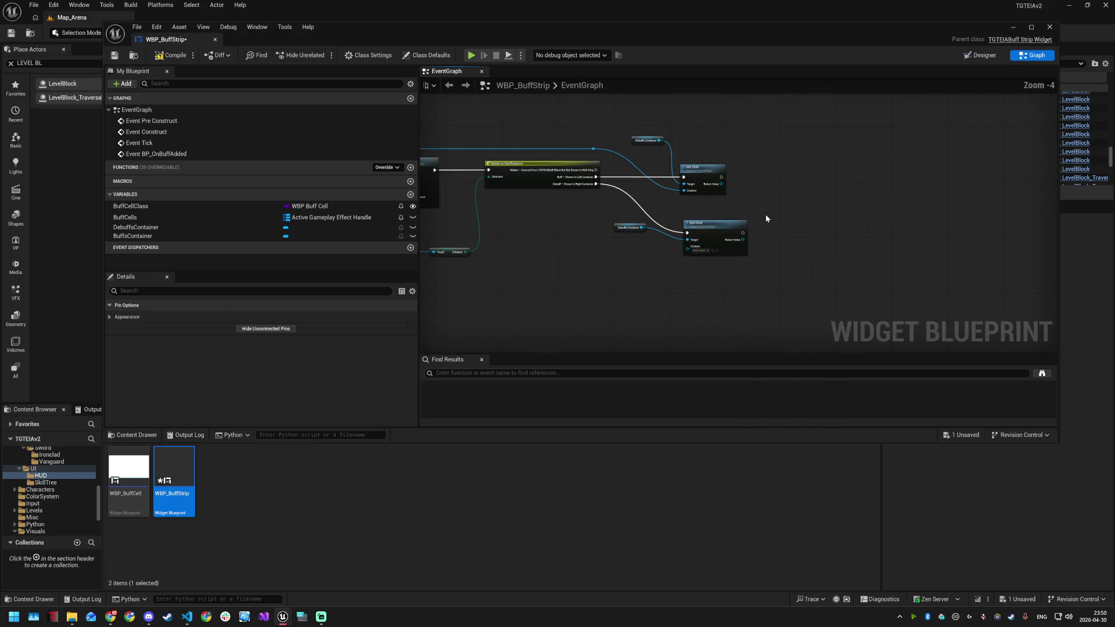
{"action": "left_click", "coordinate": [729, 170]}
{"action": "left_click_drag", "start_coordinate": [729, 173], "coordinate": [719, 173]}
{"action": "mouse_move", "coordinate": [197, 217]}
{"action": "left_mouse_down"}
{"action": "mouse_move", "coordinate": [782, 174]}
{"action": "mouse_move", "coordinate": [819, 202]}
{"action": "left_mouse_up"}
{"action": "left_click", "coordinate": [807, 187]}
{"action": "type", "text": "add"}
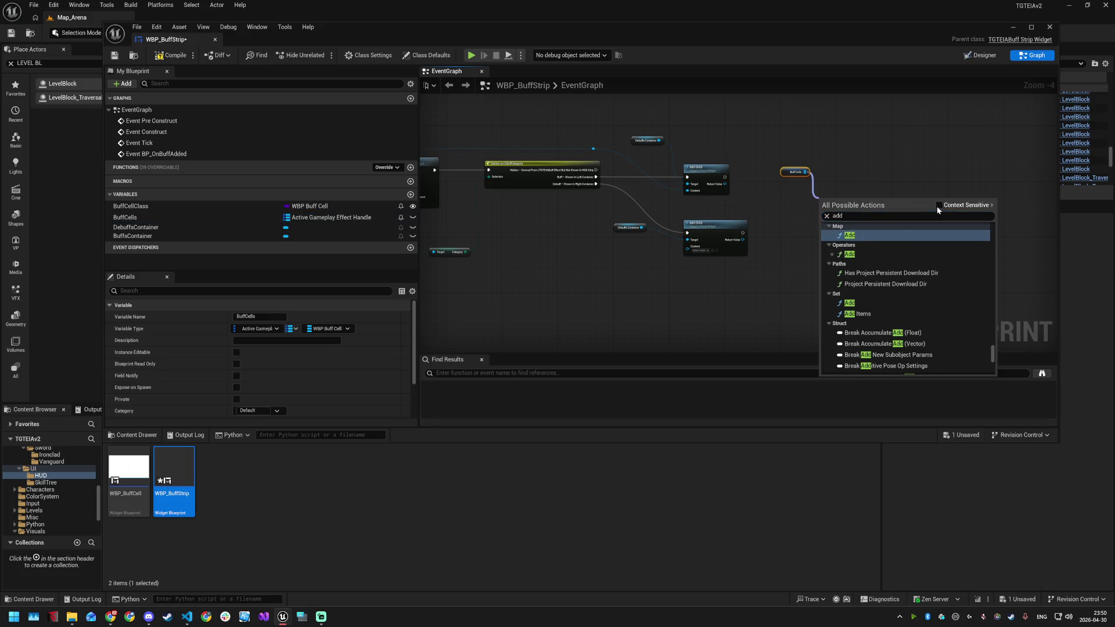
{"action": "left_click", "coordinate": [938, 205]}
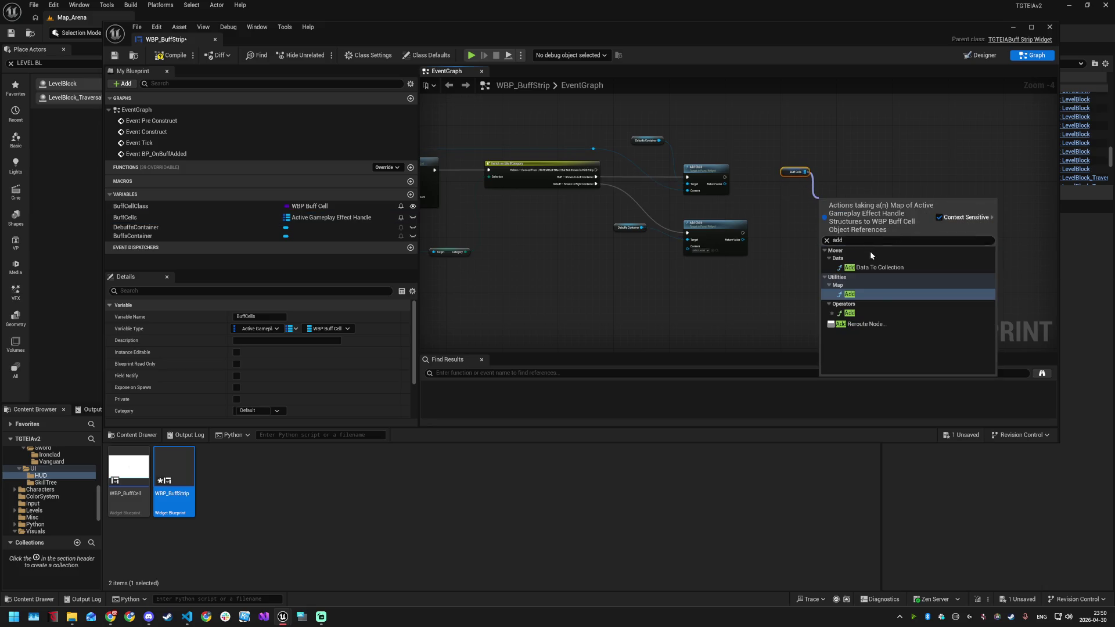
{"action": "left_click", "coordinate": [868, 296]}
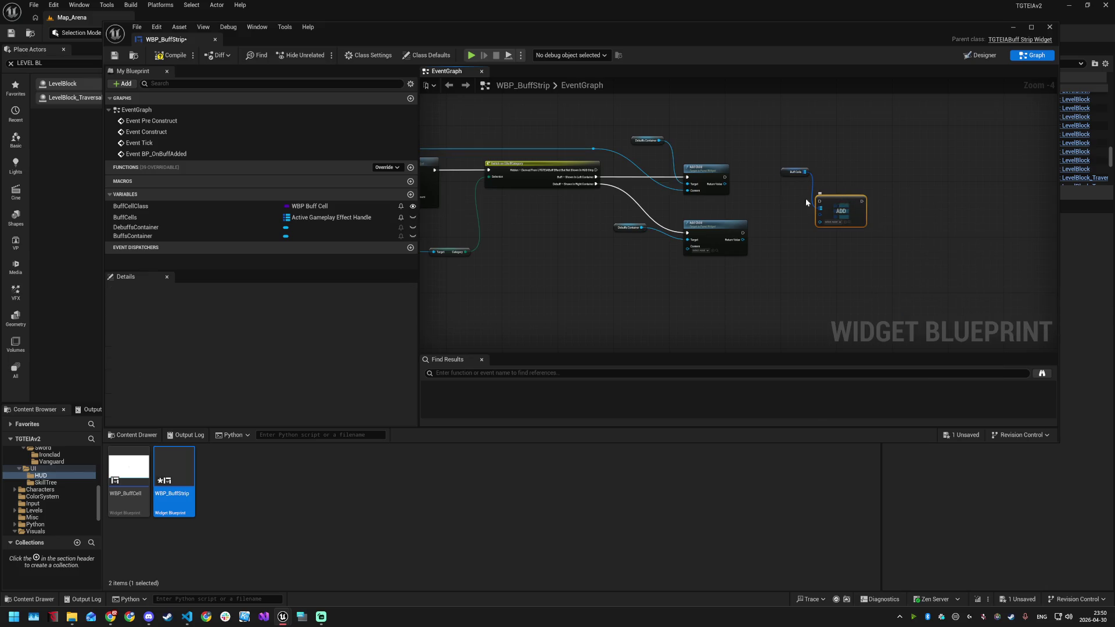
Run the Map Add after both the buff and debuff Add Child nodes
{"action": "left_click_drag", "start_coordinate": [725, 177], "coordinate": [818, 202]}
{"action": "mouse_move", "coordinate": [742, 233]}
{"action": "left_mouse_down"}
{"action": "mouse_move", "coordinate": [778, 233]}
{"action": "mouse_move", "coordinate": [818, 201]}
{"action": "left_mouse_up"}
{"action": "scroll", "coordinate": [762, 201], "scroll_direction": "up", "scroll_amount": 2}
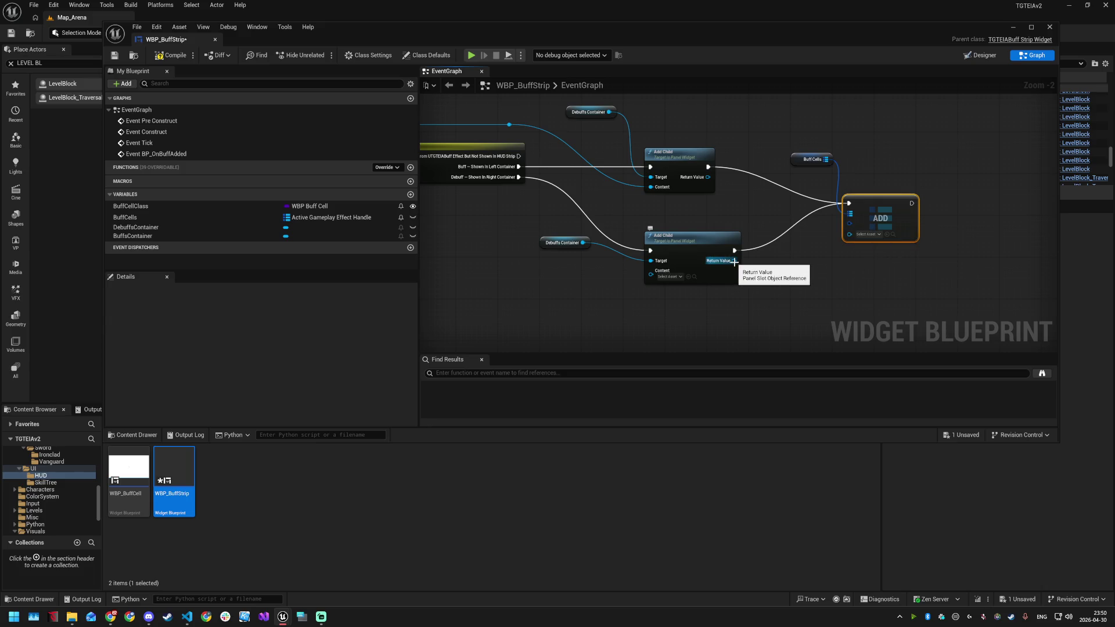
{"action": "scroll", "coordinate": [734, 261], "scroll_direction": "down", "scroll_amount": 1}
{"action": "scroll", "coordinate": [621, 275], "scroll_direction": "down", "scroll_amount": 1}
Feed the new buff cell into both Add Child nodes and the Map Add via a reroute, then save
{"action": "mouse_move", "coordinate": [622, 275]}
{"action": "left_mouse_down"}
{"action": "mouse_move", "coordinate": [769, 292]}
{"action": "mouse_move", "coordinate": [662, 291]}
{"action": "left_mouse_up"}
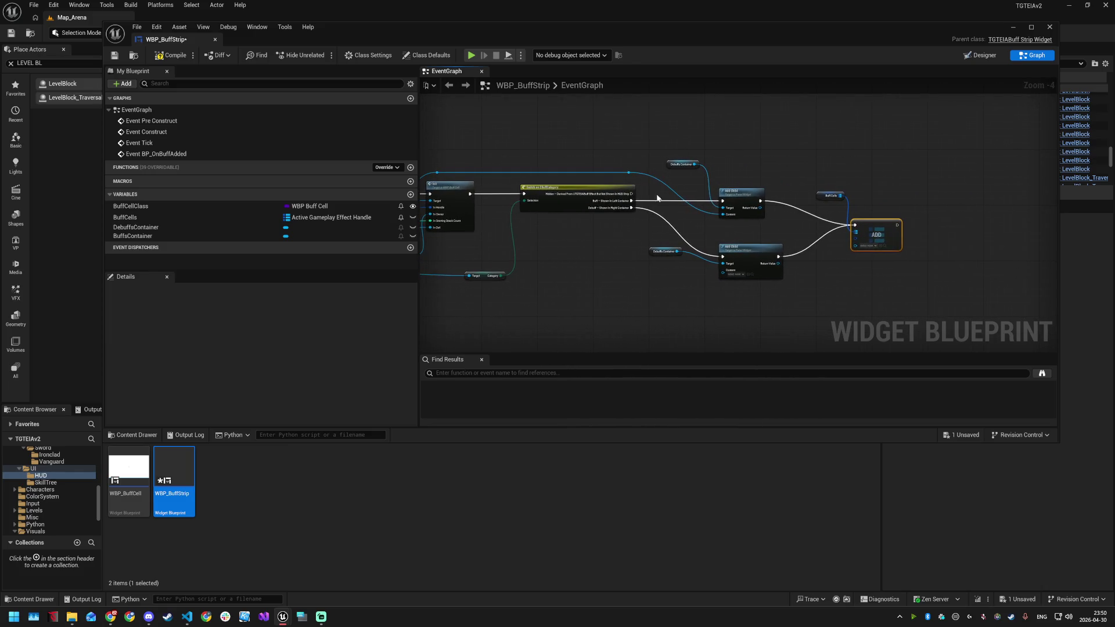
{"action": "left_click_drag", "start_coordinate": [631, 173], "coordinate": [723, 274]}
{"action": "left_click_drag", "start_coordinate": [630, 173], "coordinate": [854, 243]}
{"action": "double_click", "coordinate": [688, 180]}
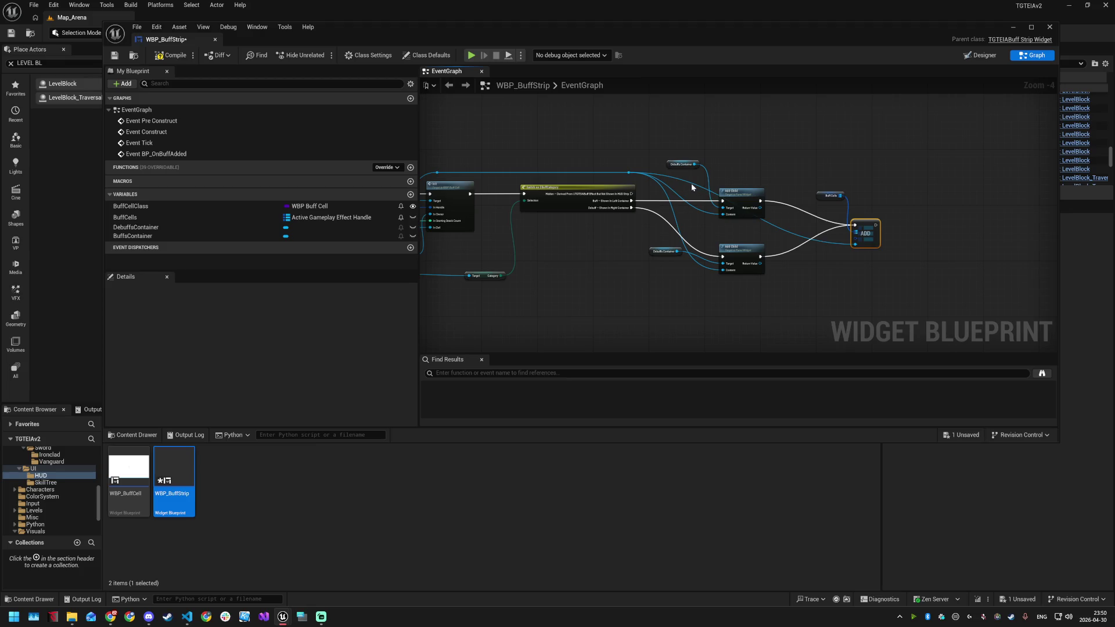
{"action": "left_click_drag", "start_coordinate": [690, 186], "coordinate": [698, 233]}
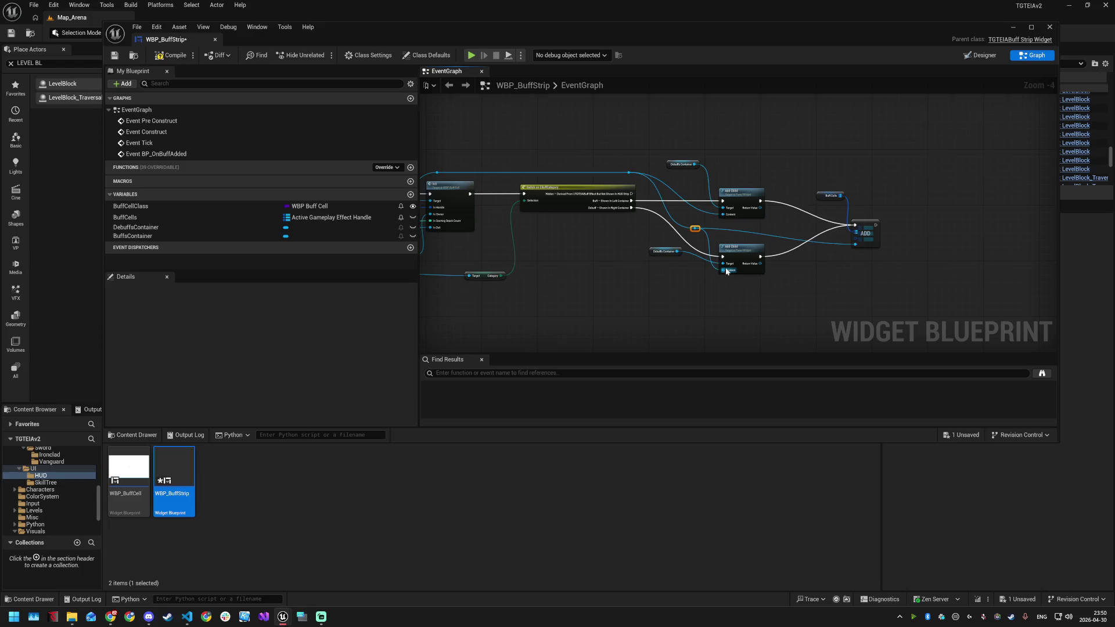
{"action": "scroll", "coordinate": [719, 232], "scroll_direction": "up", "scroll_amount": 2}
{"action": "left_click_drag", "start_coordinate": [683, 227], "coordinate": [725, 207]}
{"action": "scroll", "coordinate": [724, 234], "scroll_direction": "down", "scroll_amount": 1}
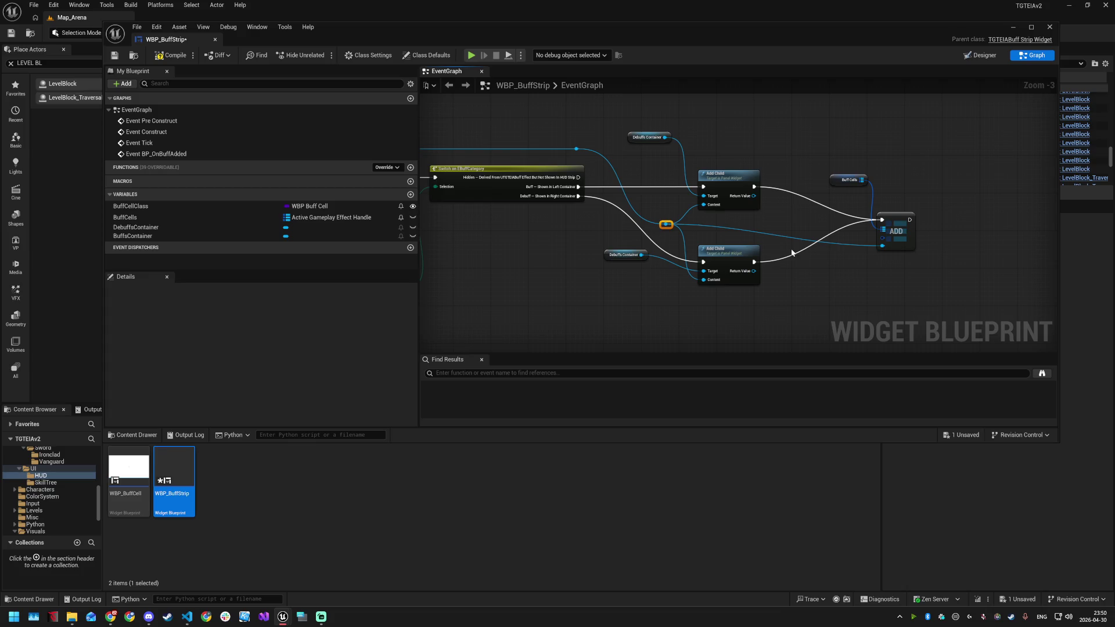
{"action": "key", "text": "ctrl+s"}
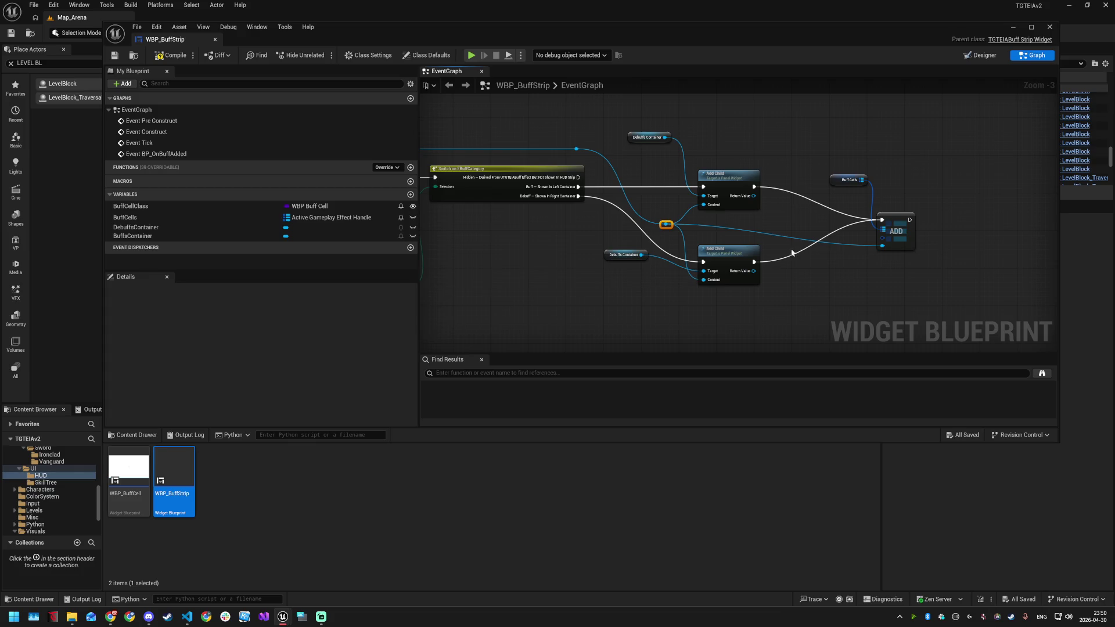
Connect the BP_OnBuffAdded event's Handle to the BuffCells Add node's Key
{"action": "key", "text": "alt+Tab"}
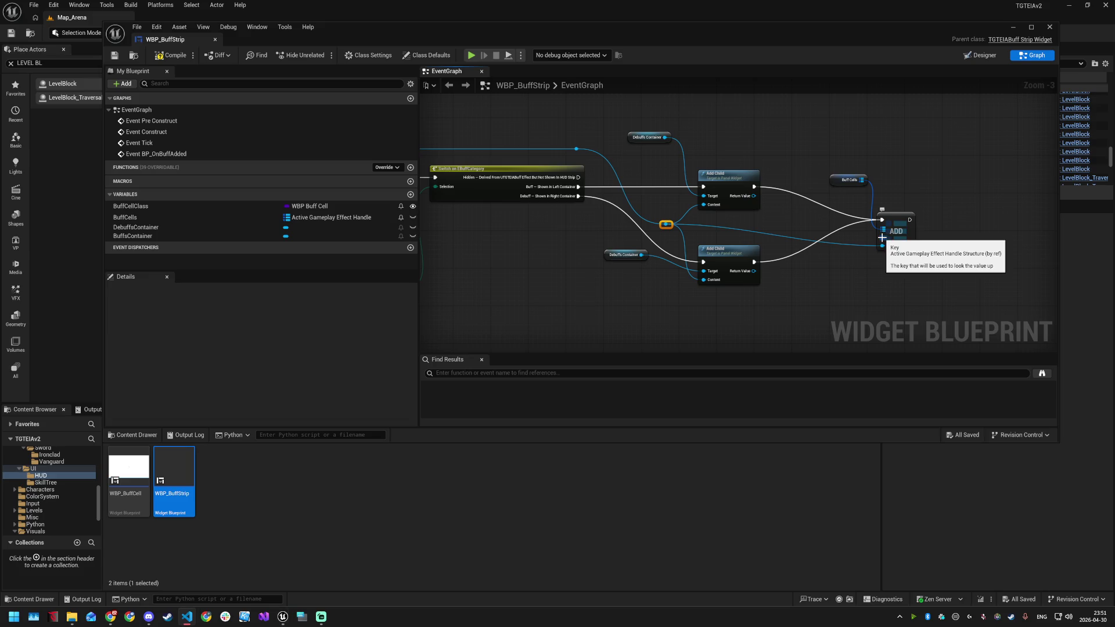
{"action": "scroll", "coordinate": [882, 237], "scroll_direction": "up", "scroll_amount": 3}
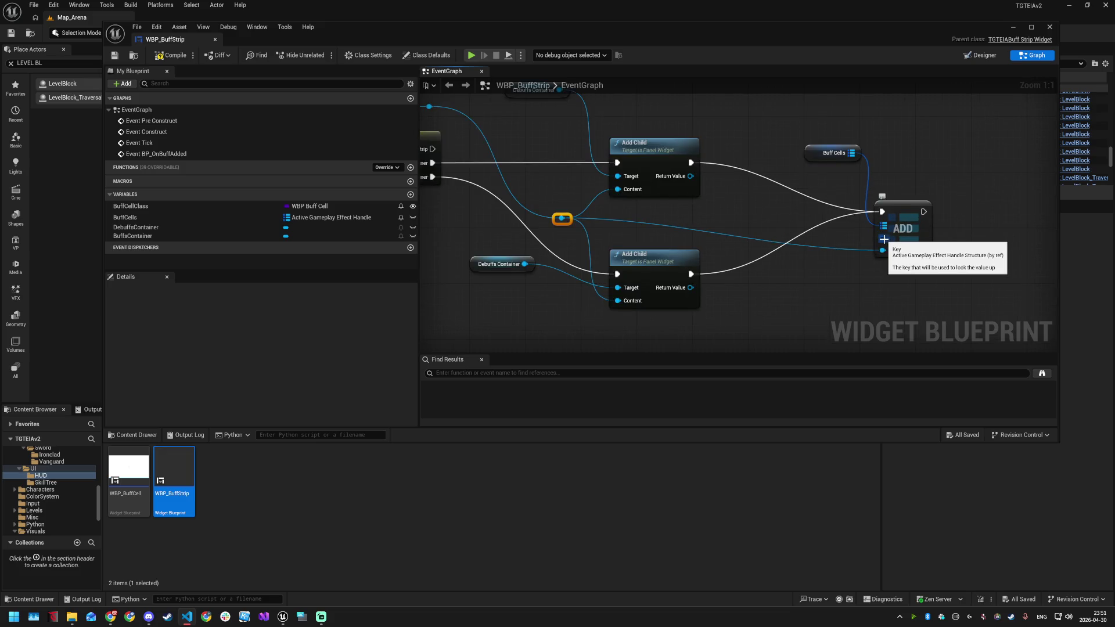
{"action": "scroll", "coordinate": [850, 256], "scroll_direction": "down", "scroll_amount": 6}
{"action": "scroll", "coordinate": [546, 244], "scroll_direction": "up", "scroll_amount": 3}
{"action": "mouse_move", "coordinate": [546, 244]}
{"action": "left_mouse_down"}
{"action": "mouse_move", "coordinate": [897, 254]}
{"action": "mouse_move", "coordinate": [644, 221]}
{"action": "mouse_move", "coordinate": [791, 246]}
{"action": "mouse_move", "coordinate": [634, 237]}
{"action": "mouse_move", "coordinate": [621, 265]}
{"action": "left_mouse_up"}
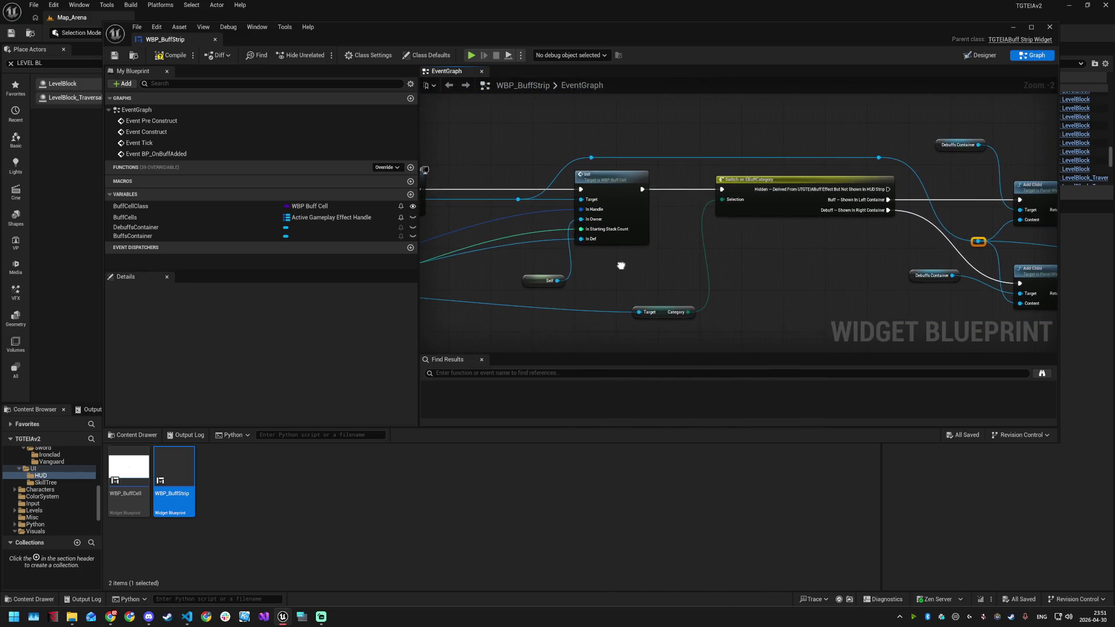
{"action": "scroll", "coordinate": [524, 219], "scroll_direction": "down", "scroll_amount": 2}
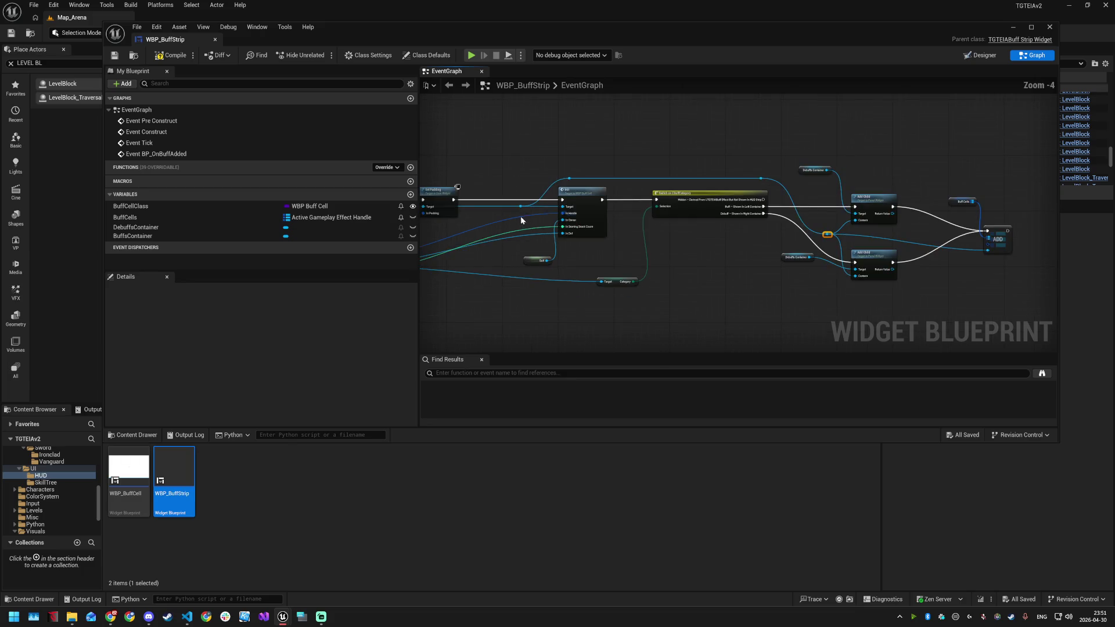
{"action": "double_click", "coordinate": [521, 220]}
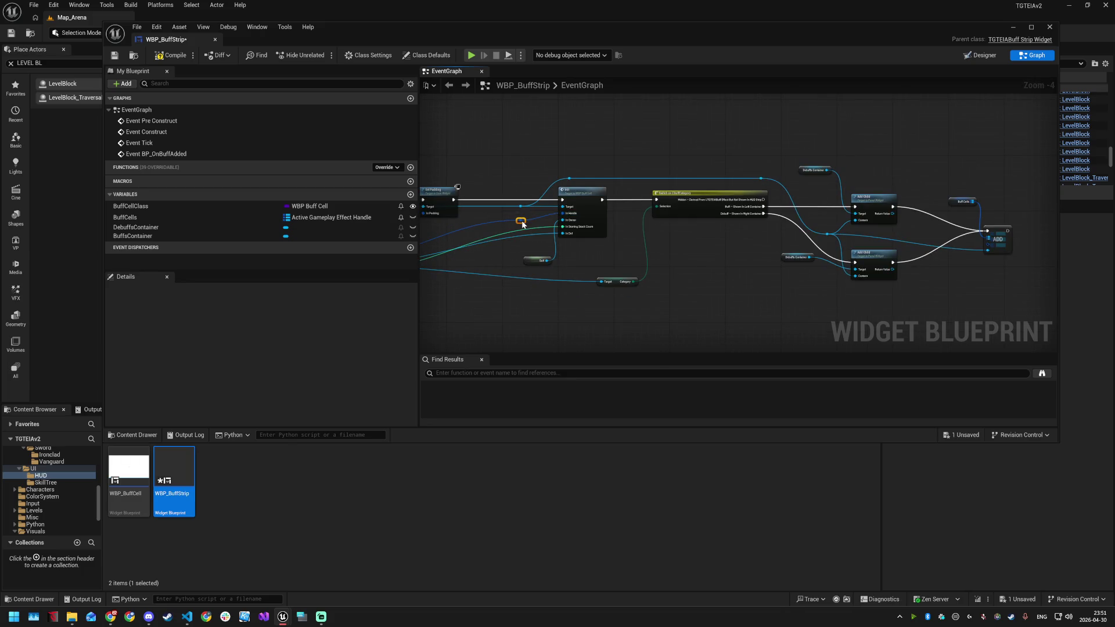
{"action": "mouse_move", "coordinate": [522, 221]}
{"action": "left_mouse_down"}
{"action": "mouse_move", "coordinate": [1007, 237]}
{"action": "mouse_move", "coordinate": [986, 244]}
{"action": "left_mouse_up"}
Route the handle wire level through extra reroute knots under Init and save WBP_BuffStrip
{"action": "left_click_drag", "start_coordinate": [519, 220], "coordinate": [580, 169]}
{"action": "mouse_move", "coordinate": [533, 313]}
{"action": "left_mouse_down"}
{"action": "mouse_move", "coordinate": [530, 324]}
{"action": "mouse_move", "coordinate": [502, 309]}
{"action": "left_mouse_up"}
{"action": "double_click", "coordinate": [783, 293]}
{"action": "mouse_move", "coordinate": [784, 293]}
{"action": "left_mouse_down"}
{"action": "mouse_move", "coordinate": [956, 301]}
{"action": "mouse_move", "coordinate": [941, 300]}
{"action": "left_mouse_up"}
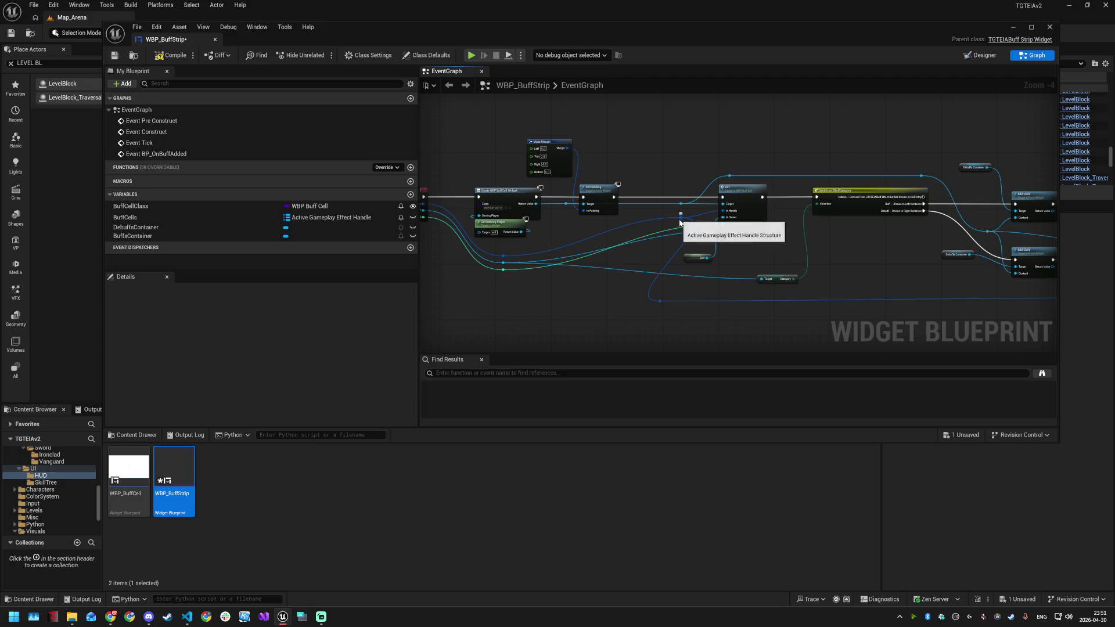
{"action": "double_click", "coordinate": [656, 225]}
{"action": "left_click_drag", "start_coordinate": [656, 225], "coordinate": [606, 239]}
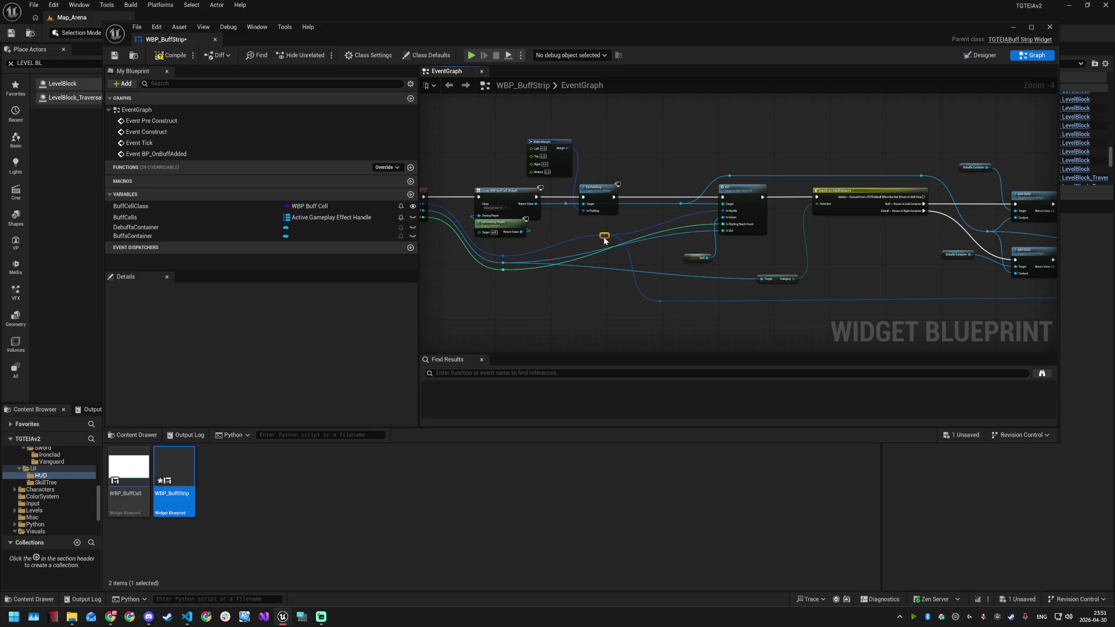
{"action": "left_click_drag", "start_coordinate": [608, 309], "coordinate": [484, 280]}
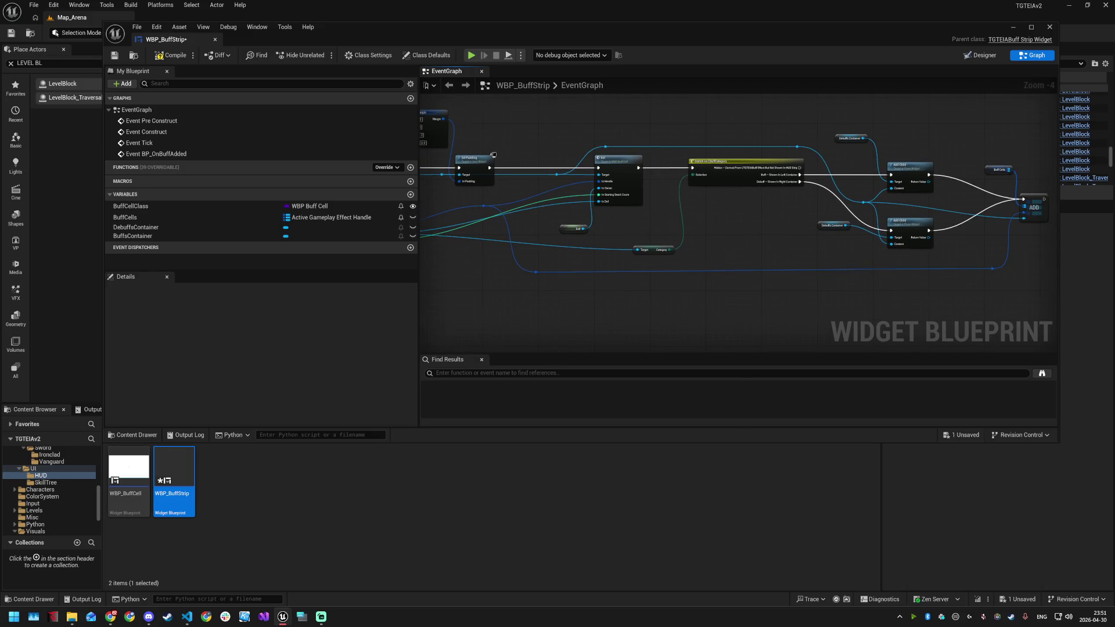
{"action": "left_click_drag", "start_coordinate": [608, 291], "coordinate": [605, 291]}
{"action": "key", "text": "ctrl+s"}
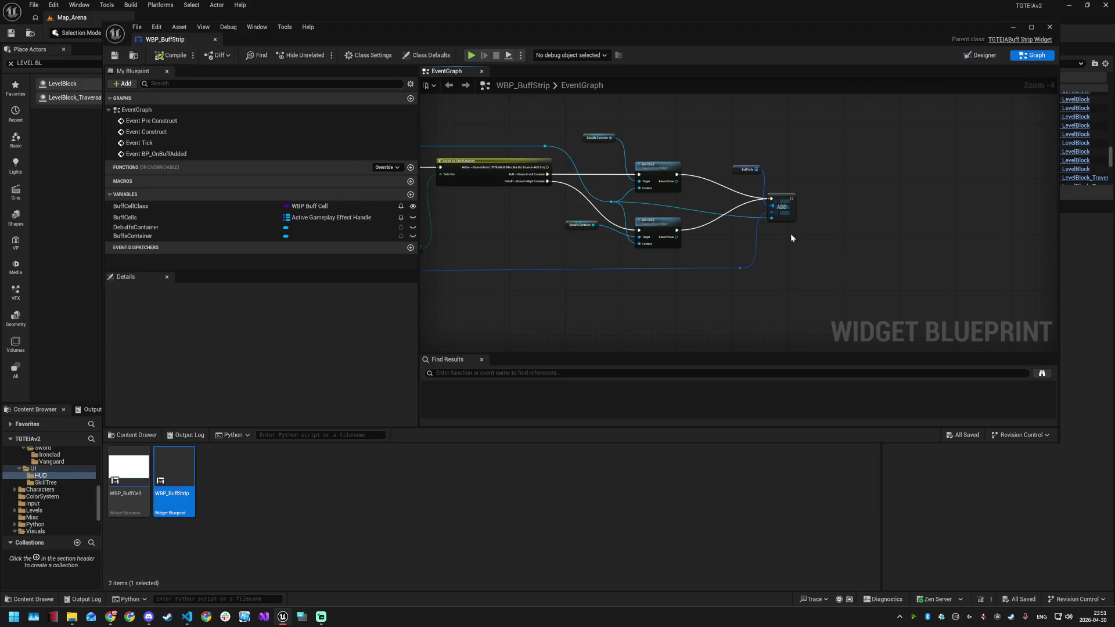
{"action": "key", "text": "alt+Tab"}
{"action": "key", "text": "alt+Tab"}
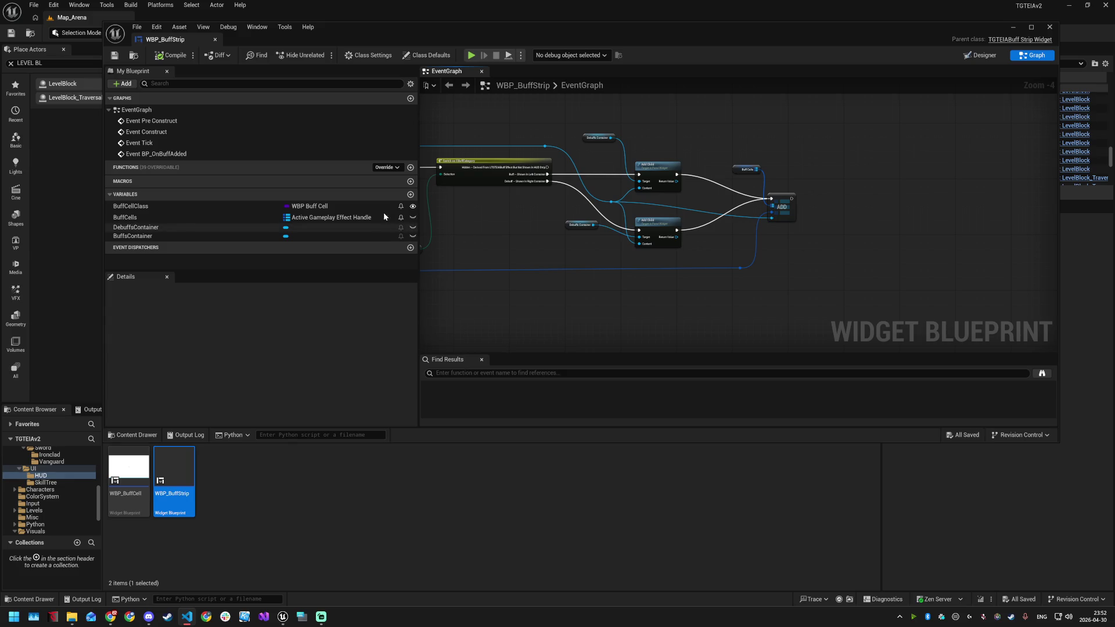
{"action": "left_click", "coordinate": [394, 167]}
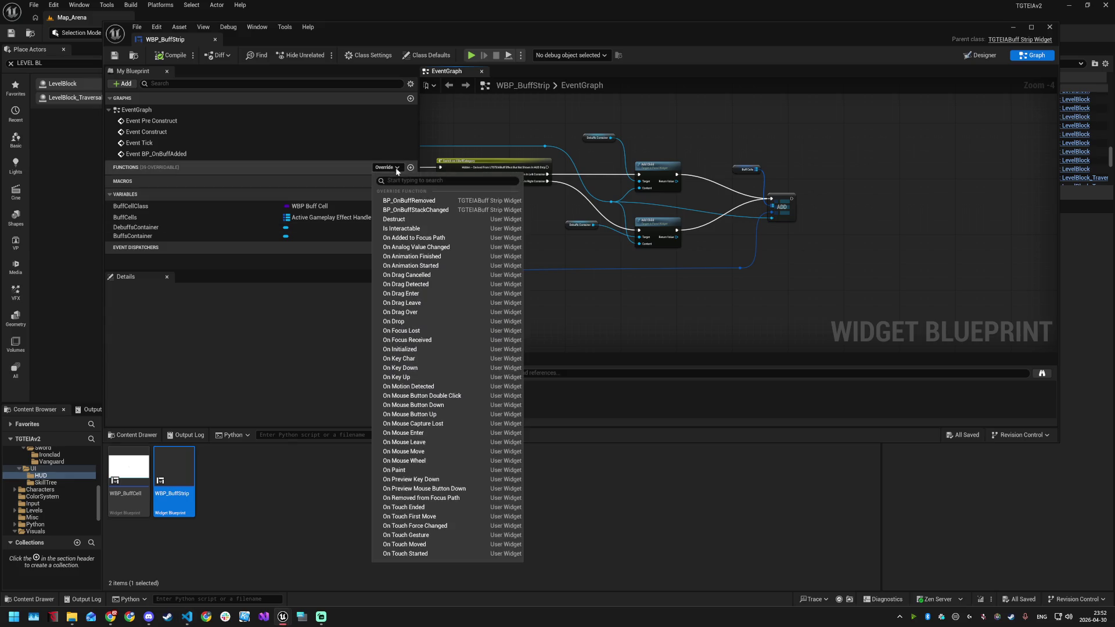
Add the Event BP_OnBuffRemoved override and drop the BuffCells variable into the graph
{"action": "left_click", "coordinate": [411, 201]}
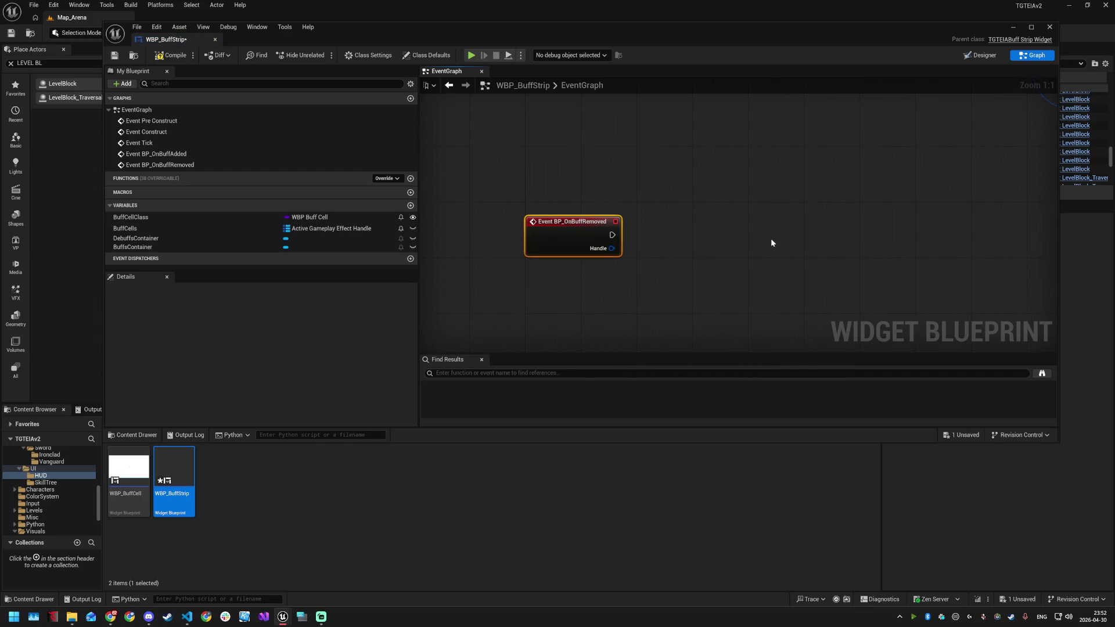
{"action": "left_click_drag", "start_coordinate": [872, 250], "coordinate": [796, 203]}
{"action": "left_click", "coordinate": [702, 204]}
{"action": "scroll", "coordinate": [677, 264], "scroll_direction": "down", "scroll_amount": 7}
{"action": "scroll", "coordinate": [680, 260], "scroll_direction": "up", "scroll_amount": 4}
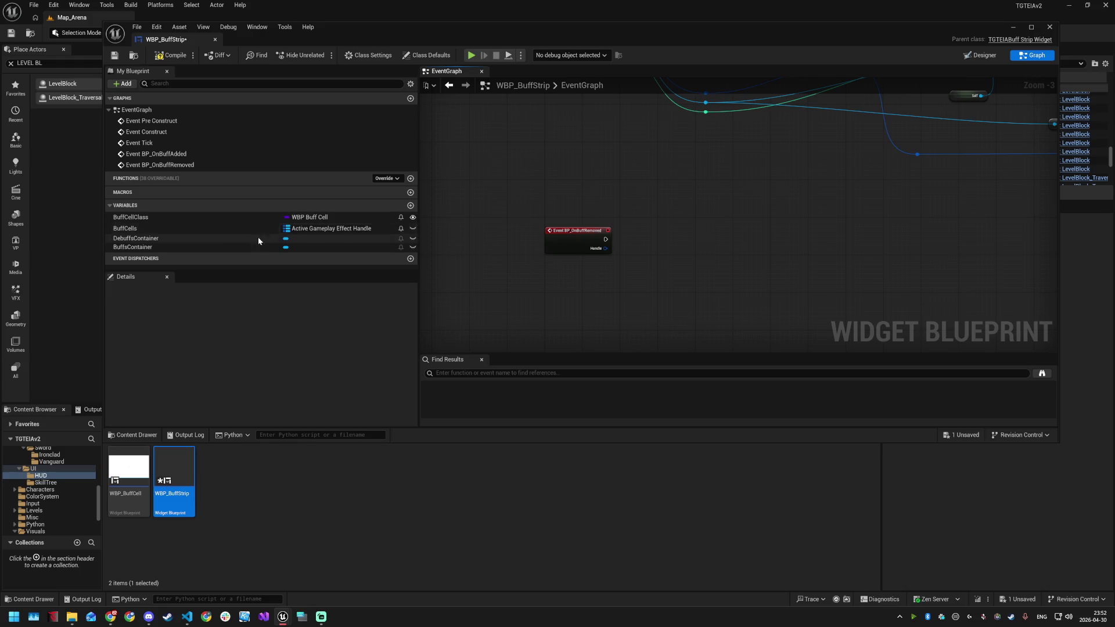
{"action": "mouse_move", "coordinate": [155, 230]}
{"action": "left_mouse_down"}
{"action": "mouse_move", "coordinate": [493, 223]}
{"action": "mouse_move", "coordinate": [633, 190]}
{"action": "mouse_move", "coordinate": [691, 224]}
{"action": "left_mouse_up"}
Add a BuffCells getter with a Find node keyed by the removed buff's Handle
{"action": "left_click", "coordinate": [661, 202]}
{"action": "type", "text": "find"}
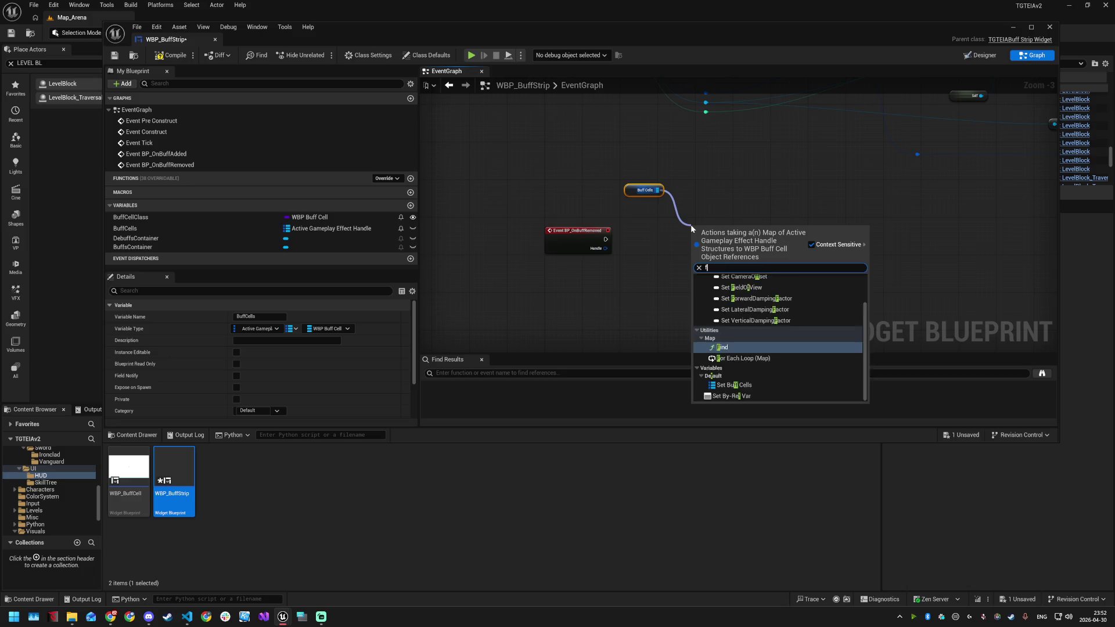
{"action": "key", "text": "Return"}
{"action": "mouse_move", "coordinate": [605, 248]}
{"action": "left_mouse_down"}
{"action": "mouse_move", "coordinate": [712, 232]}
{"action": "mouse_move", "coordinate": [702, 233]}
{"action": "left_mouse_up"}
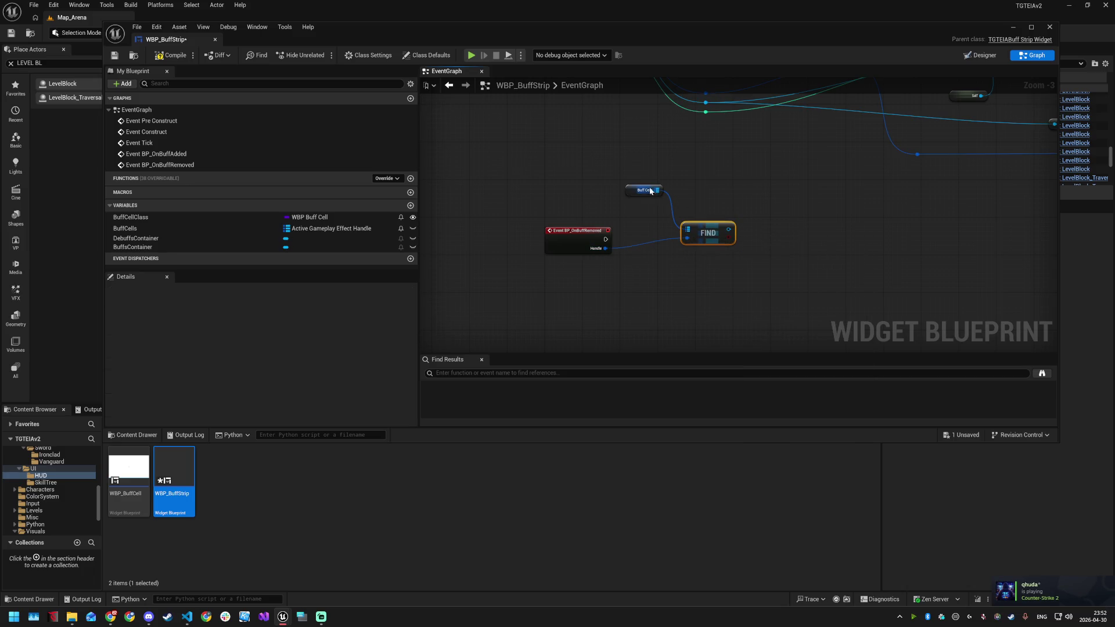
{"action": "left_click_drag", "start_coordinate": [650, 190], "coordinate": [700, 214]}
{"action": "left_click", "coordinate": [735, 273]}
{"action": "left_click_drag", "start_coordinate": [734, 272], "coordinate": [707, 277]}
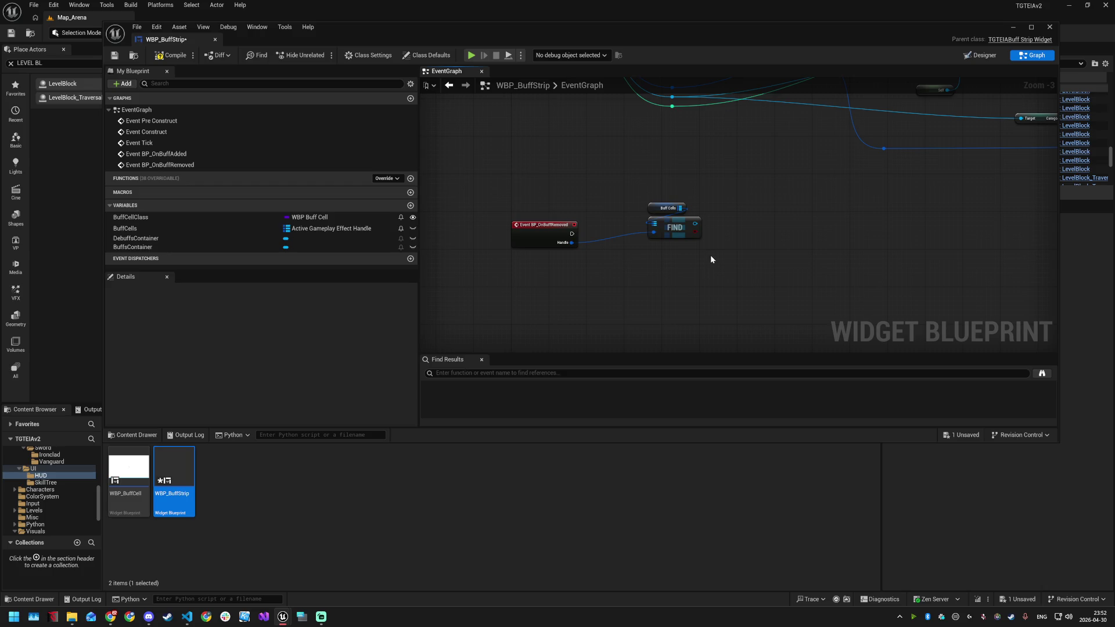
Add a Branch on Find's found result, executed from the BP_OnBuffRemoved event
{"action": "left_click_drag", "start_coordinate": [695, 231], "coordinate": [715, 260]}
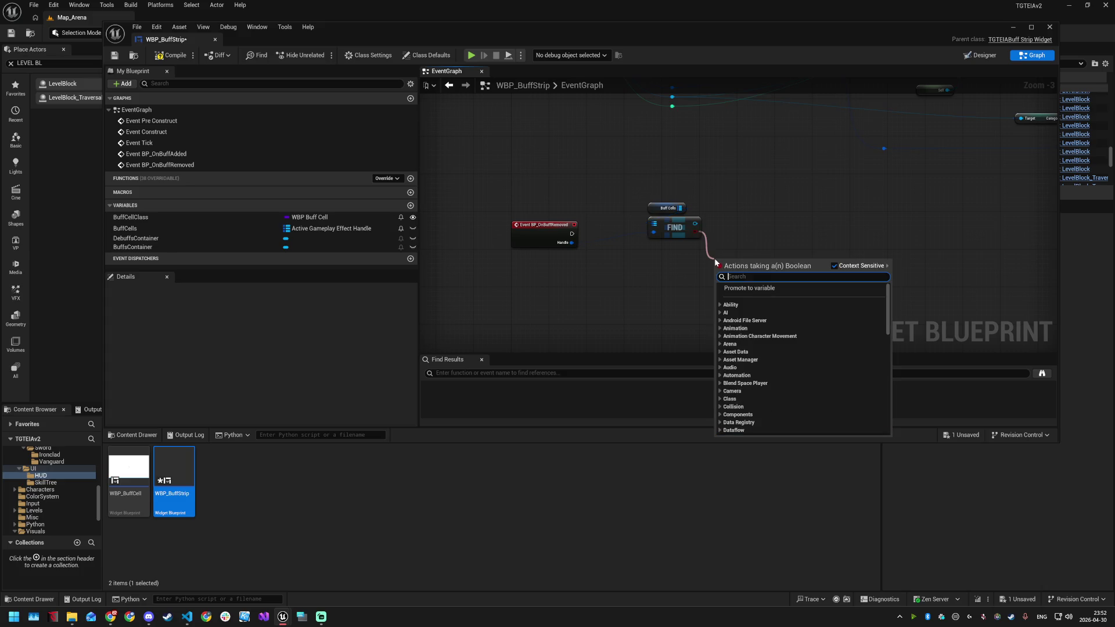
{"action": "type", "text": "branch"}
{"action": "key", "text": "Return"}
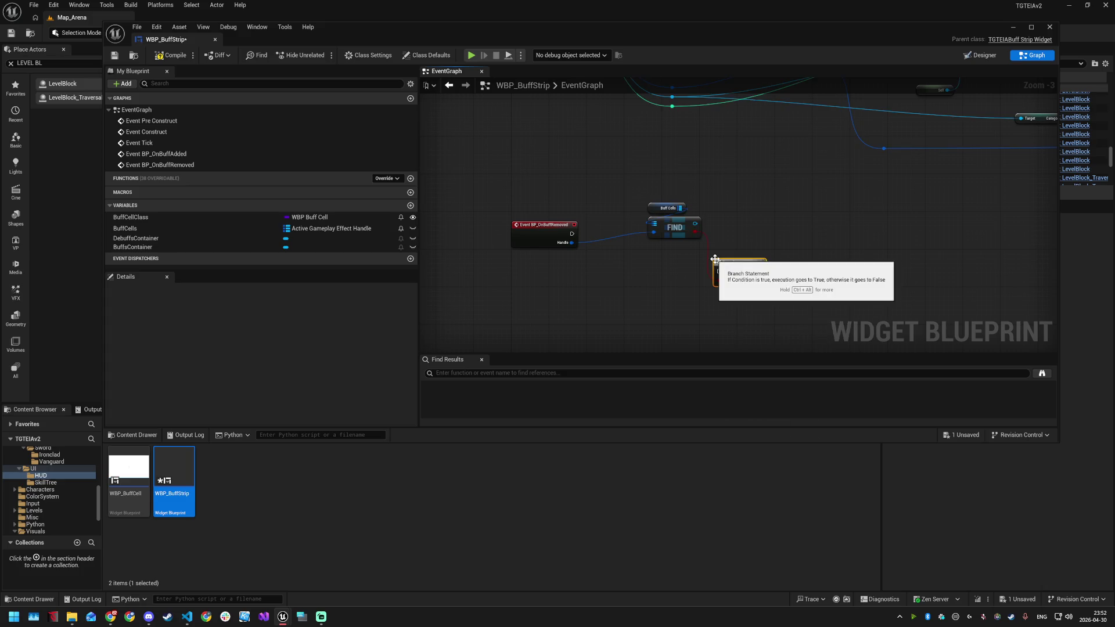
{"action": "mouse_move", "coordinate": [551, 225]}
{"action": "left_mouse_down"}
{"action": "mouse_move", "coordinate": [552, 257]}
{"action": "mouse_move", "coordinate": [729, 270]}
{"action": "left_mouse_up"}
{"action": "mouse_move", "coordinate": [639, 197]}
{"action": "left_mouse_down"}
{"action": "mouse_move", "coordinate": [681, 232]}
{"action": "mouse_move", "coordinate": [669, 318]}
{"action": "mouse_move", "coordinate": [656, 304]}
{"action": "left_mouse_up"}
{"action": "mouse_move", "coordinate": [731, 262]}
{"action": "left_mouse_down"}
{"action": "mouse_move", "coordinate": [630, 254]}
{"action": "mouse_move", "coordinate": [691, 246]}
{"action": "left_mouse_up"}
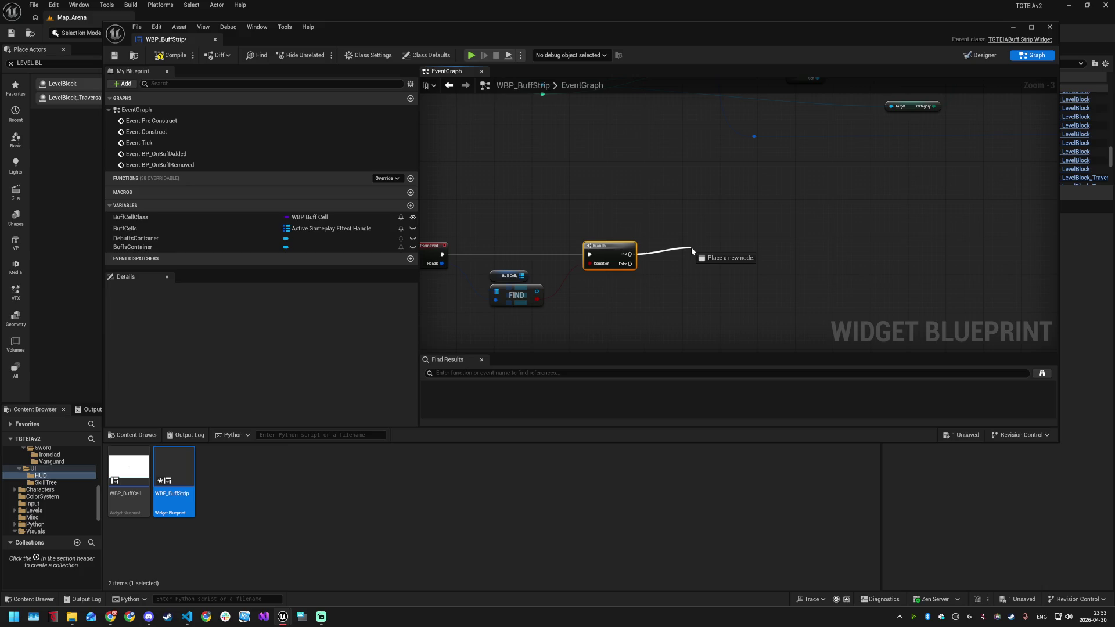
{"action": "left_click_drag", "start_coordinate": [691, 251], "coordinate": [691, 249]}
Add a BuffCells Remove keyed by the Handle via reroutes, run from the Branch's True output
{"action": "left_click", "coordinate": [656, 224]}
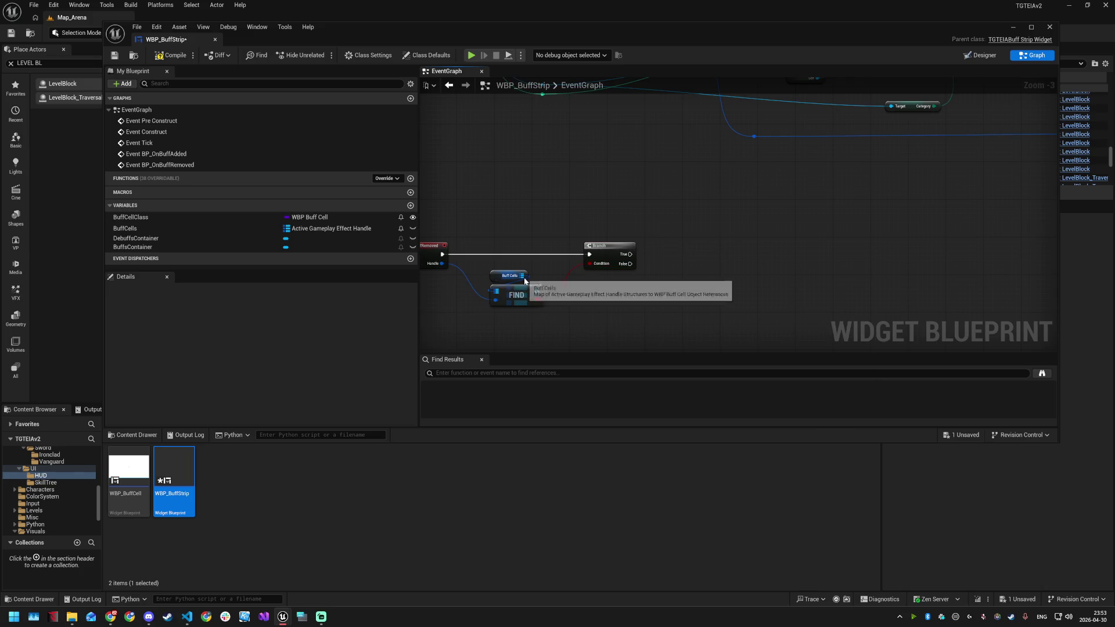
{"action": "mouse_move", "coordinate": [150, 234]}
{"action": "left_mouse_down"}
{"action": "mouse_move", "coordinate": [737, 216]}
{"action": "mouse_move", "coordinate": [685, 227]}
{"action": "mouse_move", "coordinate": [690, 210]}
{"action": "mouse_move", "coordinate": [712, 243]}
{"action": "left_mouse_up"}
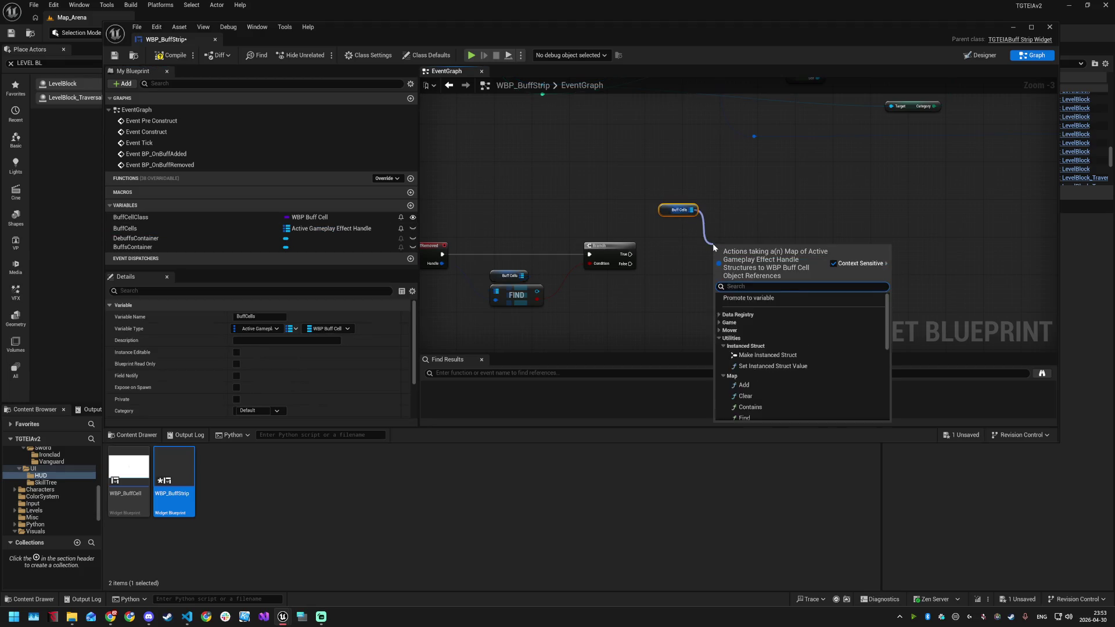
{"action": "type", "text": "remove"}
{"action": "key", "text": "Return"}
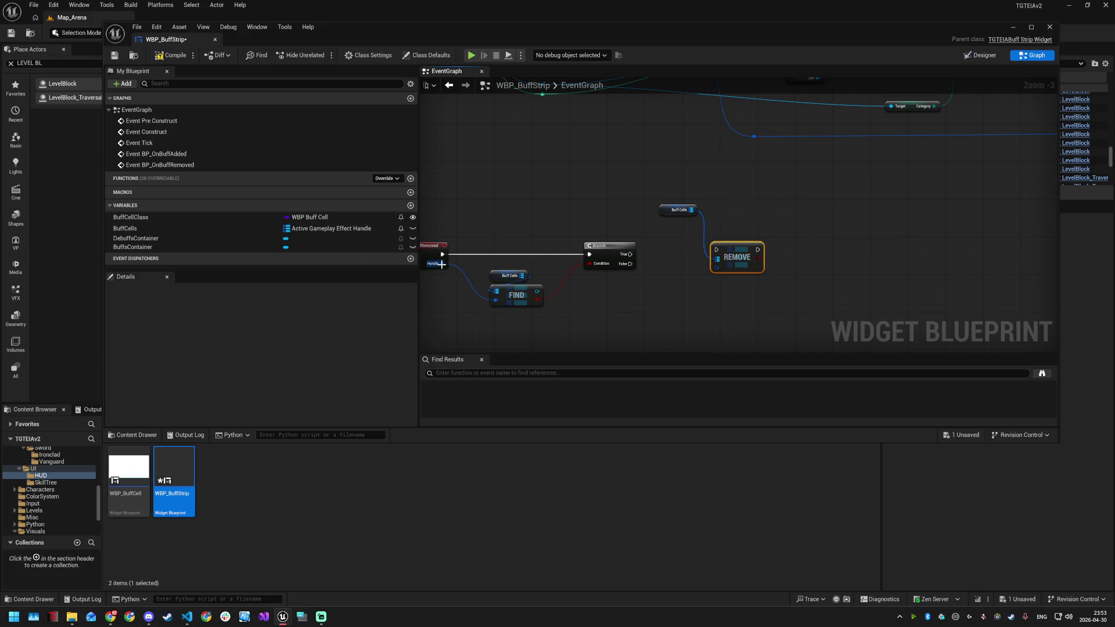
{"action": "double_click", "coordinate": [472, 291]}
{"action": "mouse_move", "coordinate": [463, 320]}
{"action": "left_mouse_down"}
{"action": "mouse_move", "coordinate": [525, 316]}
{"action": "mouse_move", "coordinate": [720, 262]}
{"action": "mouse_move", "coordinate": [667, 306]}
{"action": "mouse_move", "coordinate": [619, 323]}
{"action": "left_mouse_up"}
{"action": "double_click", "coordinate": [674, 272]}
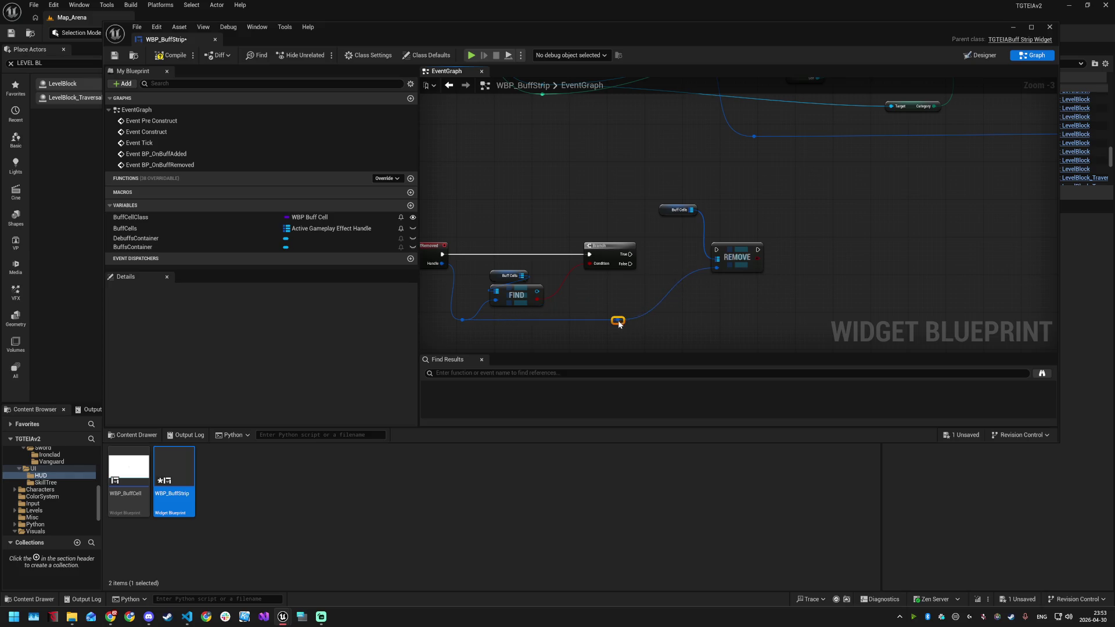
{"action": "left_click_drag", "start_coordinate": [632, 253], "coordinate": [720, 254]}
{"action": "left_click", "coordinate": [726, 256]}
{"action": "left_click_drag", "start_coordinate": [682, 209], "coordinate": [685, 226]}
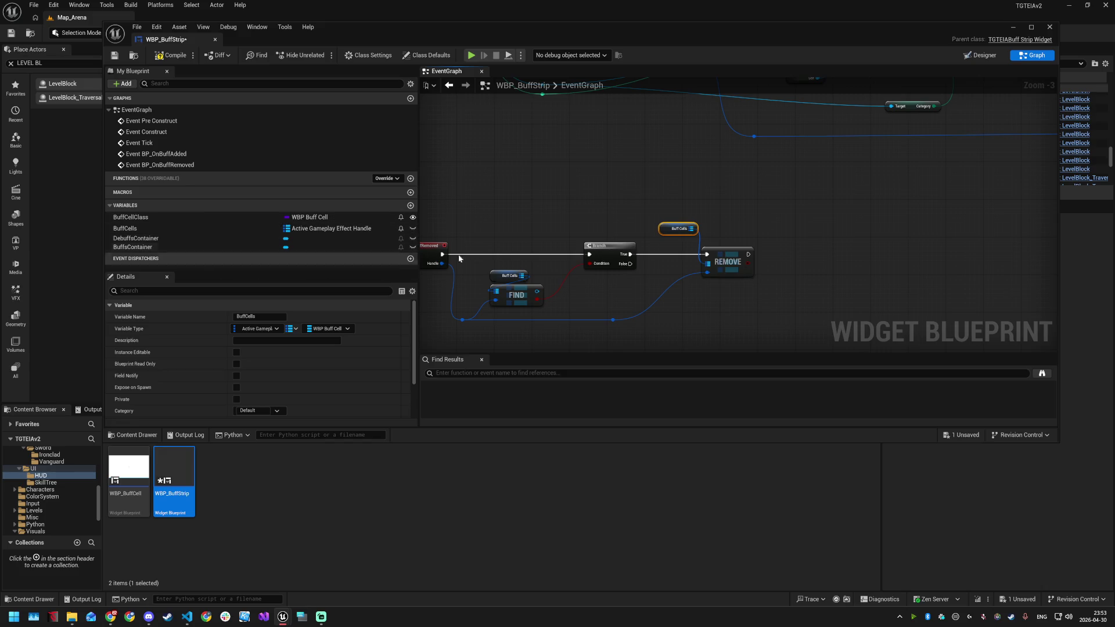
Frame the Branch, Find and Remove nodes and search 'remove from' off Find's value output
{"action": "scroll", "coordinate": [458, 258], "scroll_direction": "down", "scroll_amount": 3}
{"action": "scroll", "coordinate": [705, 173], "scroll_direction": "up", "scroll_amount": 3}
{"action": "scroll", "coordinate": [716, 188], "scroll_direction": "down", "scroll_amount": 1}
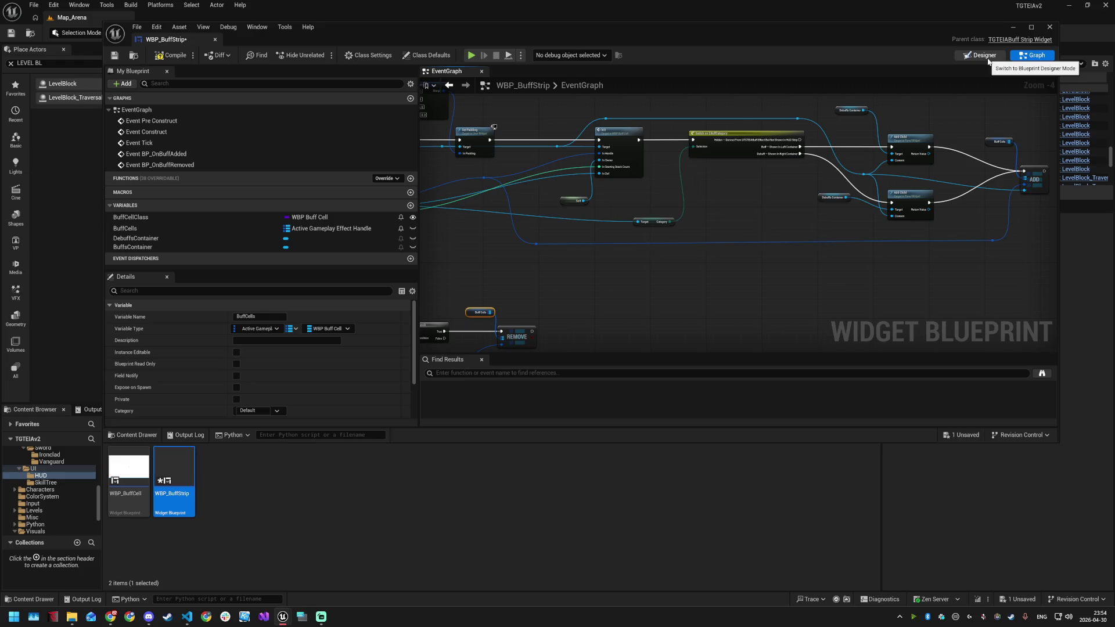
{"action": "scroll", "coordinate": [607, 249], "scroll_direction": "up", "scroll_amount": 2}
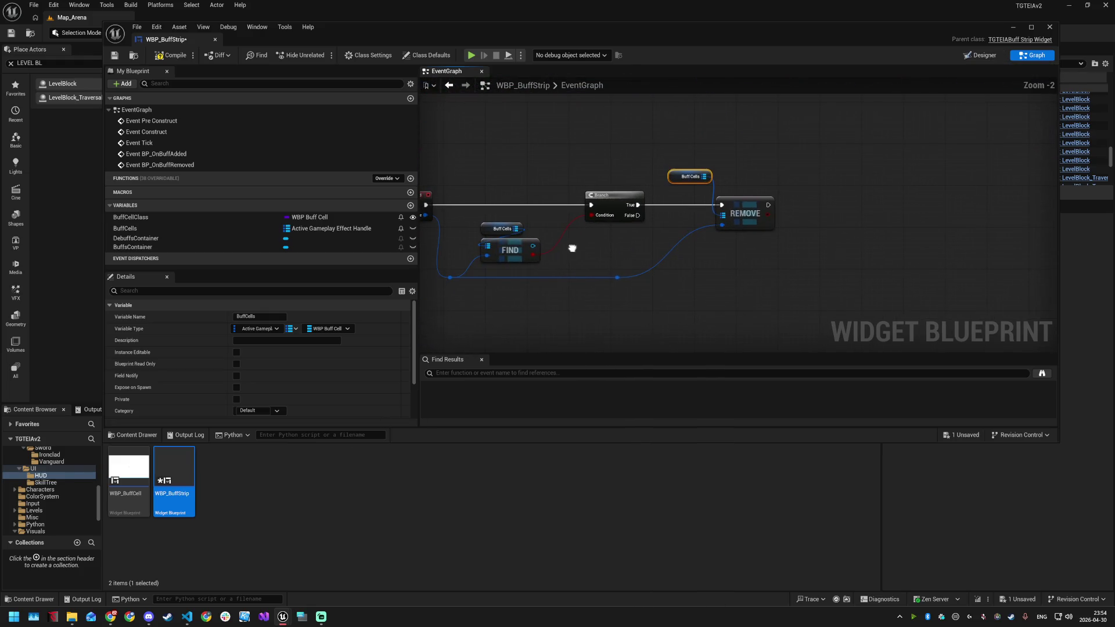
{"action": "left_click_drag", "start_coordinate": [532, 246], "coordinate": [617, 247]}
{"action": "type", "text": "remove from"}
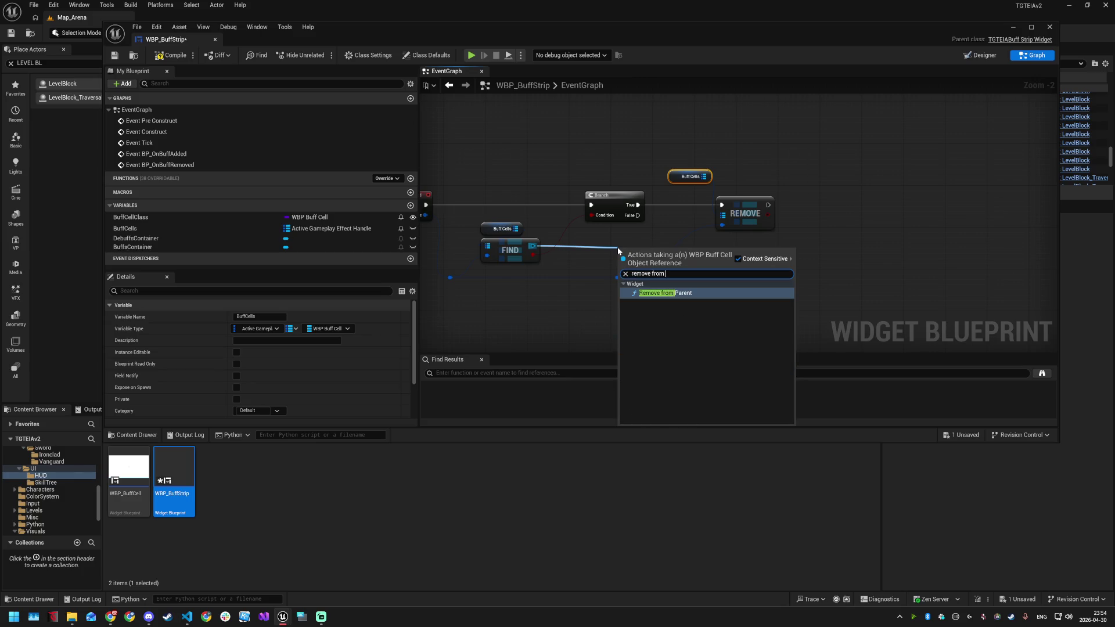
Add Remove from Parent for the found cell, wired Branch True → Remove from Parent → map Remove
{"action": "key", "text": "Return"}
{"action": "mouse_move", "coordinate": [647, 256]}
{"action": "left_mouse_down"}
{"action": "mouse_move", "coordinate": [683, 215]}
{"action": "mouse_move", "coordinate": [683, 194]}
{"action": "left_mouse_up"}
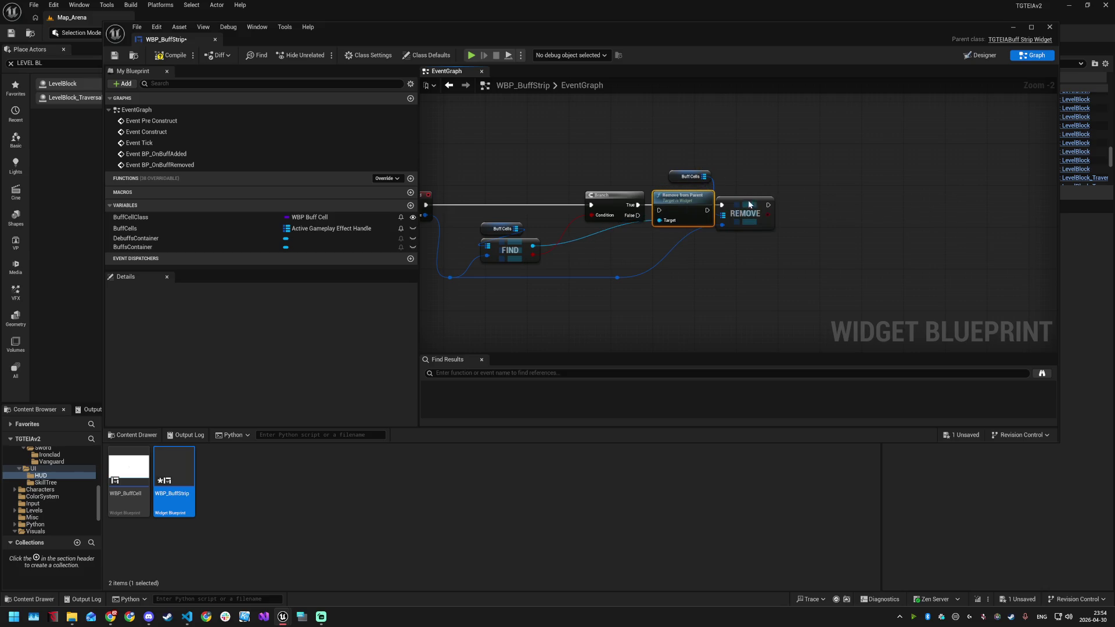
{"action": "left_click_drag", "start_coordinate": [749, 205], "coordinate": [869, 204]}
{"action": "mouse_move", "coordinate": [697, 175]}
{"action": "left_mouse_down"}
{"action": "mouse_move", "coordinate": [822, 174]}
{"action": "mouse_move", "coordinate": [865, 189]}
{"action": "left_mouse_up"}
{"action": "left_click_drag", "start_coordinate": [701, 203], "coordinate": [742, 203]}
{"action": "left_click_drag", "start_coordinate": [634, 206], "coordinate": [842, 205]}
{"action": "left_click_drag", "start_coordinate": [732, 196], "coordinate": [732, 192]}
{"action": "left_click", "coordinate": [619, 229]}
Tidy the found-cell wire with a reroute under the lookup and save the blueprint
{"action": "double_click", "coordinate": [619, 233]}
{"action": "left_click_drag", "start_coordinate": [619, 233], "coordinate": [671, 246]}
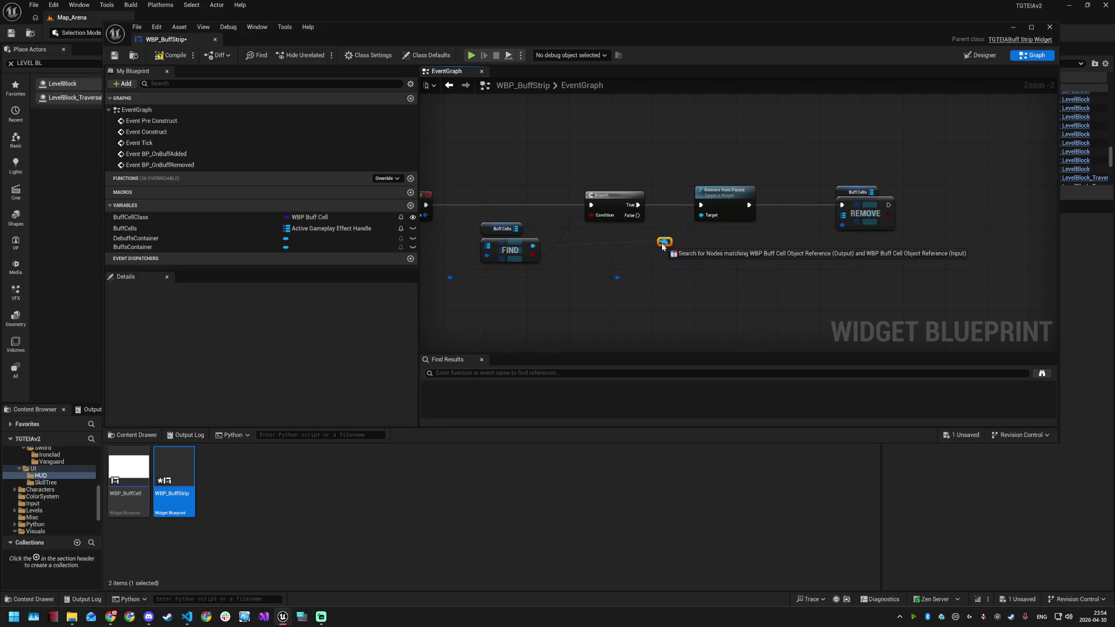
{"action": "left_click", "coordinate": [635, 256]}
{"action": "left_click_drag", "start_coordinate": [667, 246], "coordinate": [620, 256]}
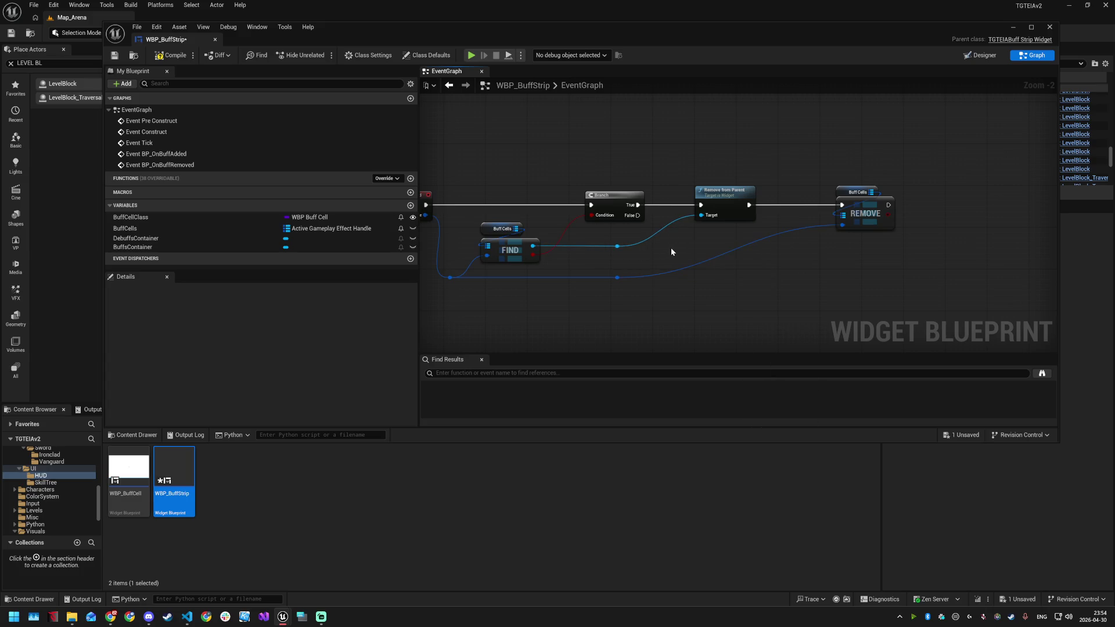
{"action": "key", "text": "ctrl+s"}
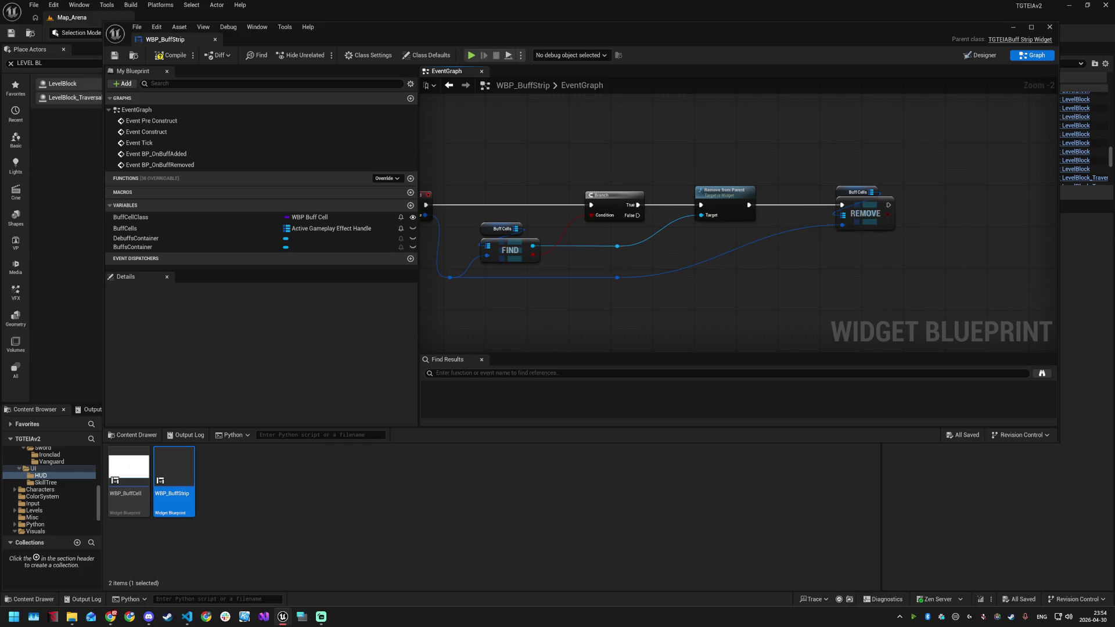
{"action": "left_click", "coordinate": [392, 179]}
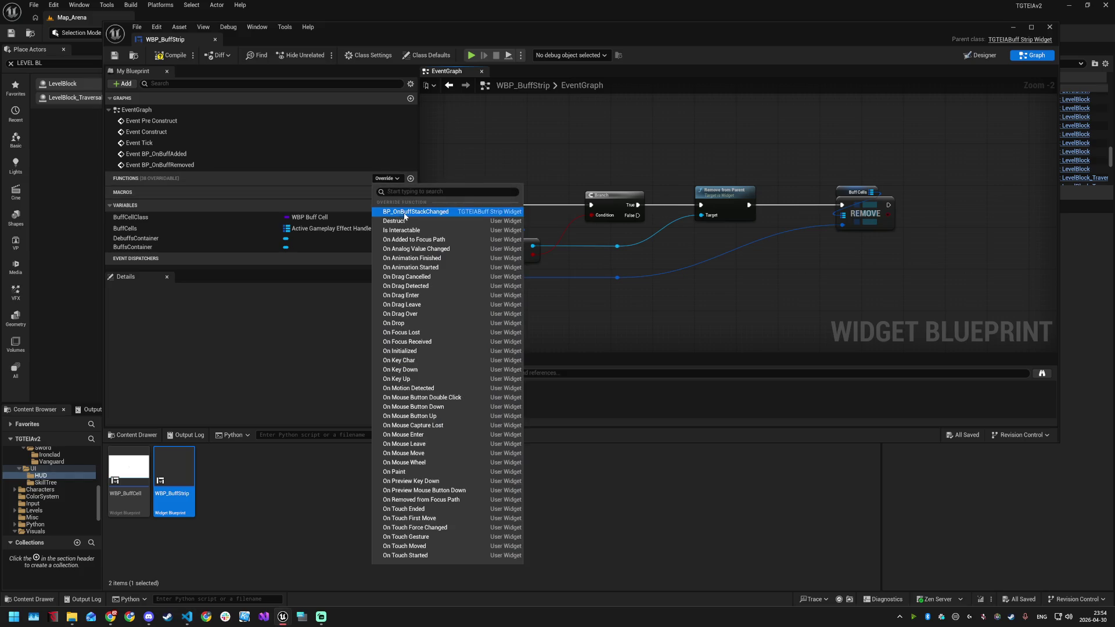
Add Event BP_OnBuffStackChanged and place copies of the BuffCells, FIND and Branch nodes beside it
{"action": "left_click", "coordinate": [418, 215]}
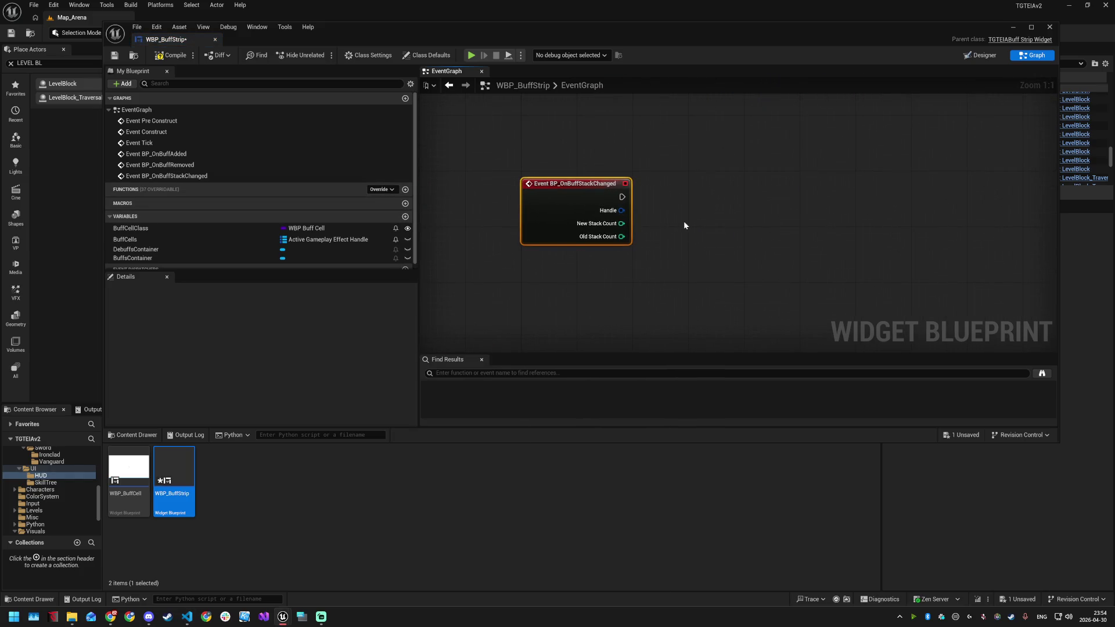
{"action": "scroll", "coordinate": [834, 256], "scroll_direction": "down", "scroll_amount": 3}
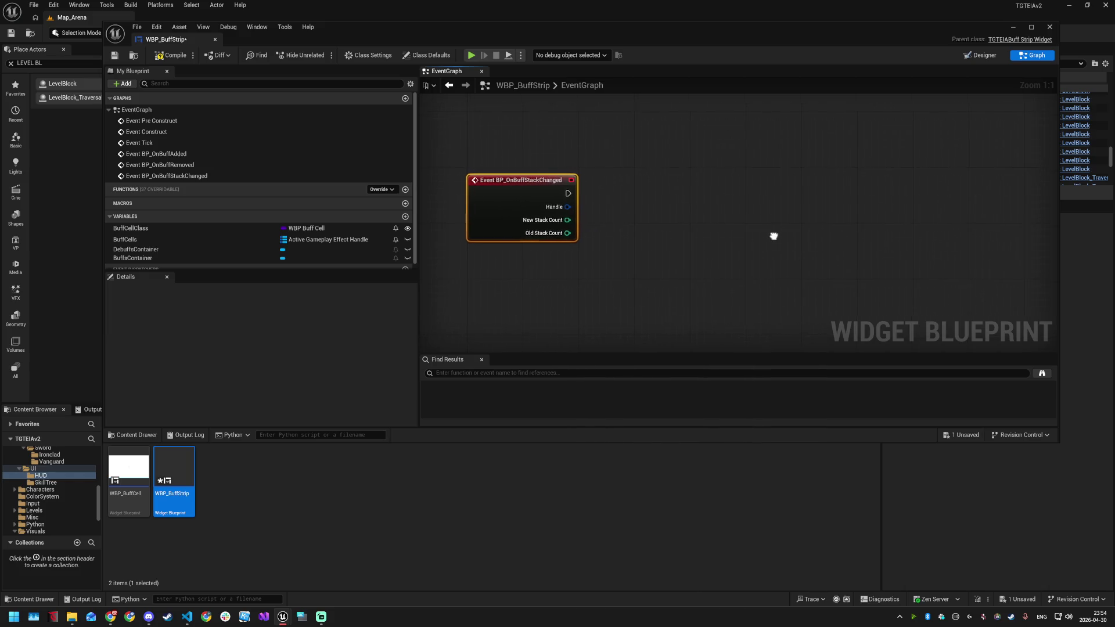
{"action": "left_click_drag", "start_coordinate": [796, 222], "coordinate": [758, 301]}
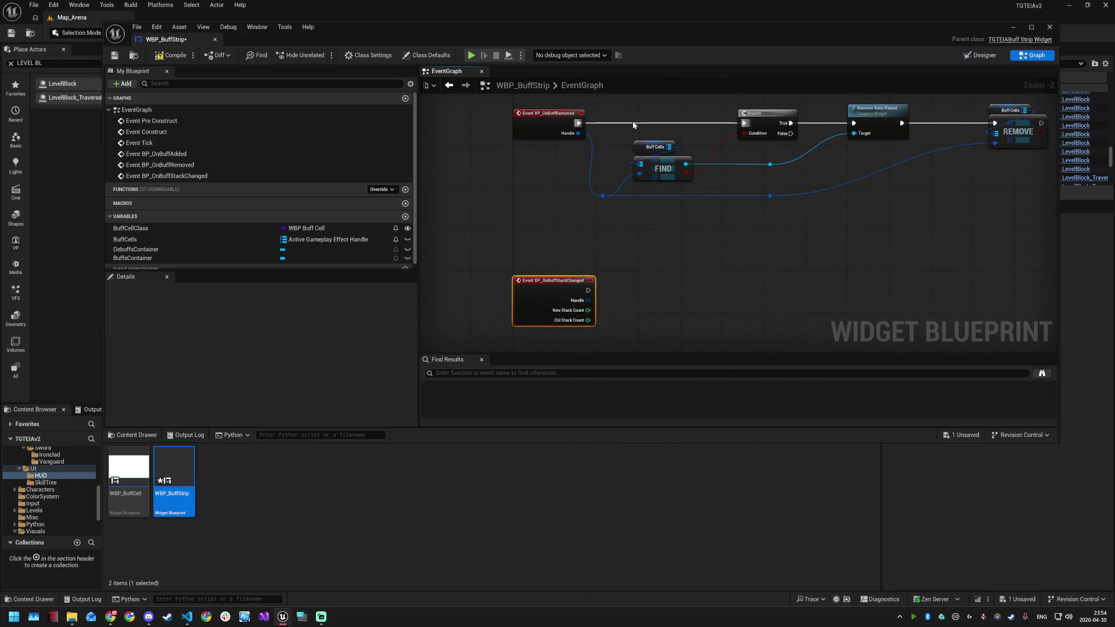
{"action": "mouse_move", "coordinate": [641, 117]}
{"action": "left_mouse_down"}
{"action": "mouse_move", "coordinate": [747, 195]}
{"action": "mouse_move", "coordinate": [751, 286]}
{"action": "mouse_move", "coordinate": [738, 294]}
{"action": "left_mouse_up"}
{"action": "key", "text": "ctrl+c"}
{"action": "key", "text": "ctrl+v"}
{"action": "mouse_move", "coordinate": [649, 284]}
{"action": "left_mouse_down"}
{"action": "mouse_move", "coordinate": [633, 215]}
{"action": "mouse_move", "coordinate": [717, 231]}
{"action": "mouse_move", "coordinate": [740, 216]}
{"action": "left_mouse_up"}
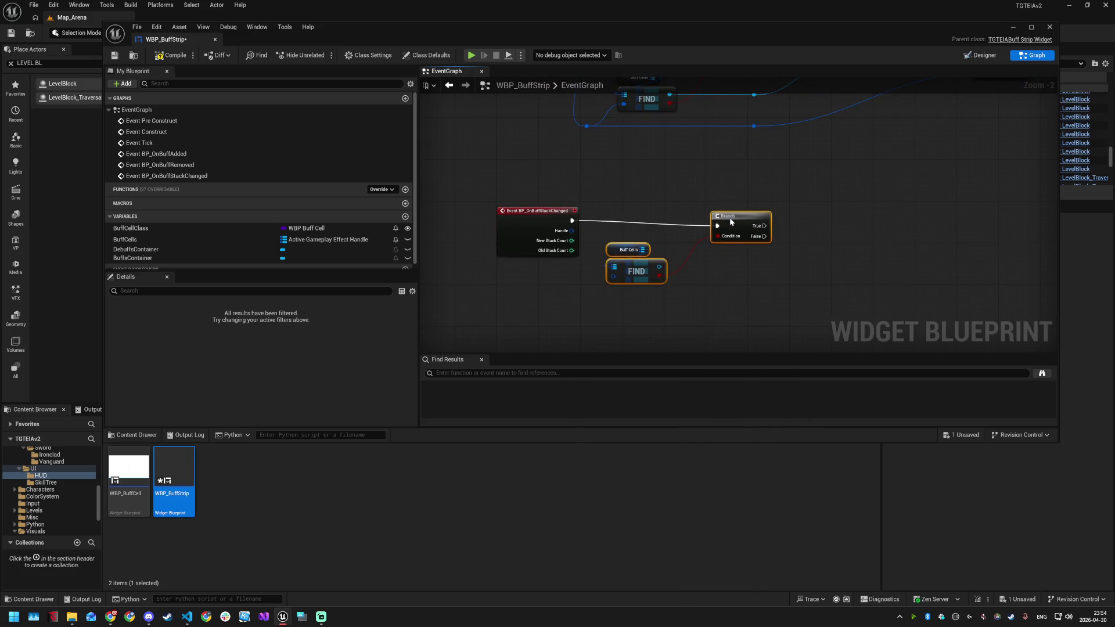
Wire the event's Handle into the copied FIND and align the lookup and Branch with the event
{"action": "left_click_drag", "start_coordinate": [573, 230], "coordinate": [613, 277]}
{"action": "left_click_drag", "start_coordinate": [628, 246], "coordinate": [628, 282]}
{"action": "left_click_drag", "start_coordinate": [754, 233], "coordinate": [754, 228]}
{"action": "left_click", "coordinate": [795, 263]}
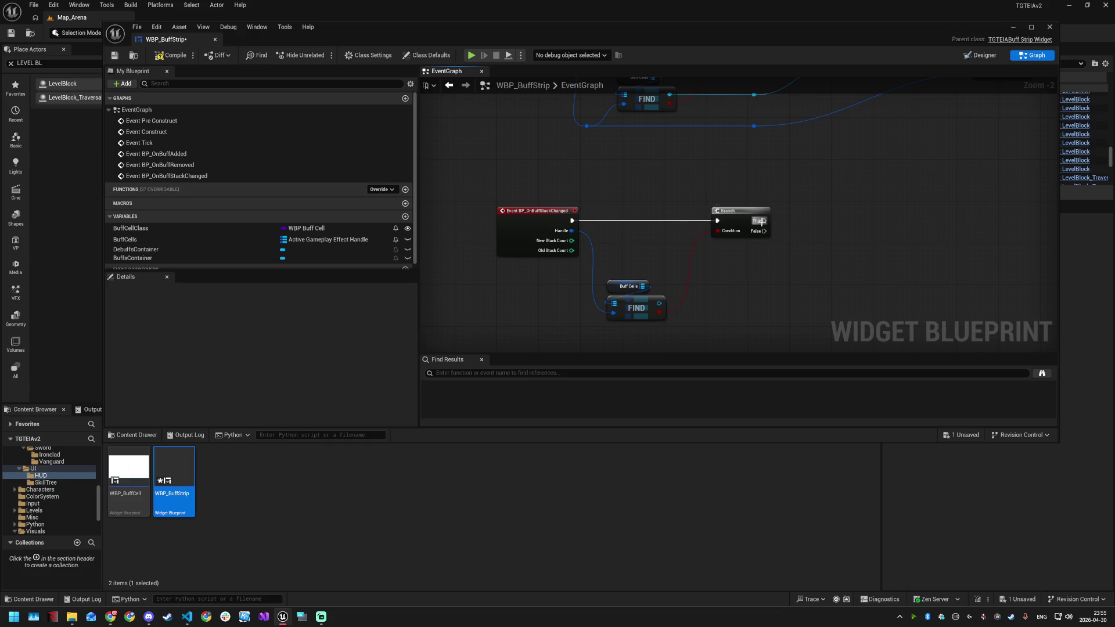
{"action": "scroll", "coordinate": [209, 252], "scroll_direction": "down", "scroll_amount": 1}
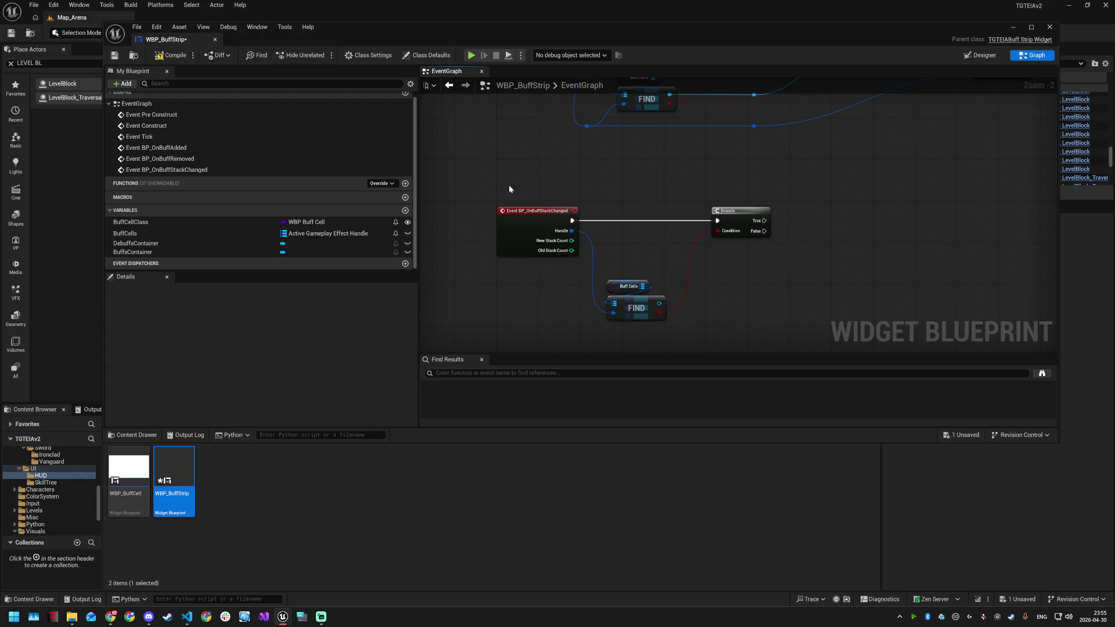
{"action": "left_click", "coordinate": [971, 56]}
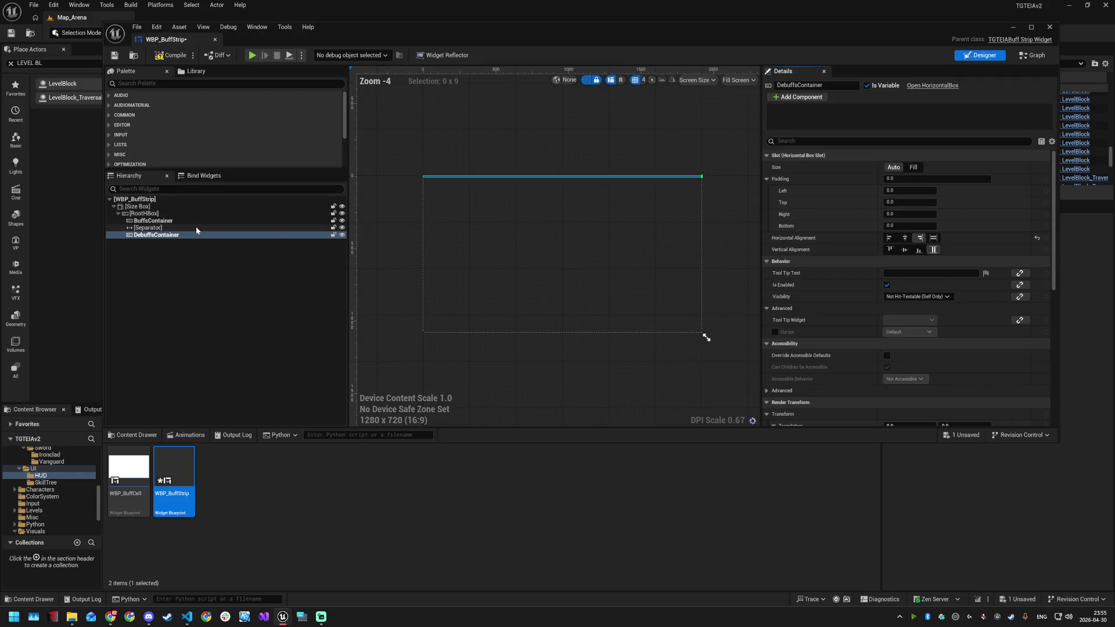
{"action": "left_click", "coordinate": [1028, 59]}
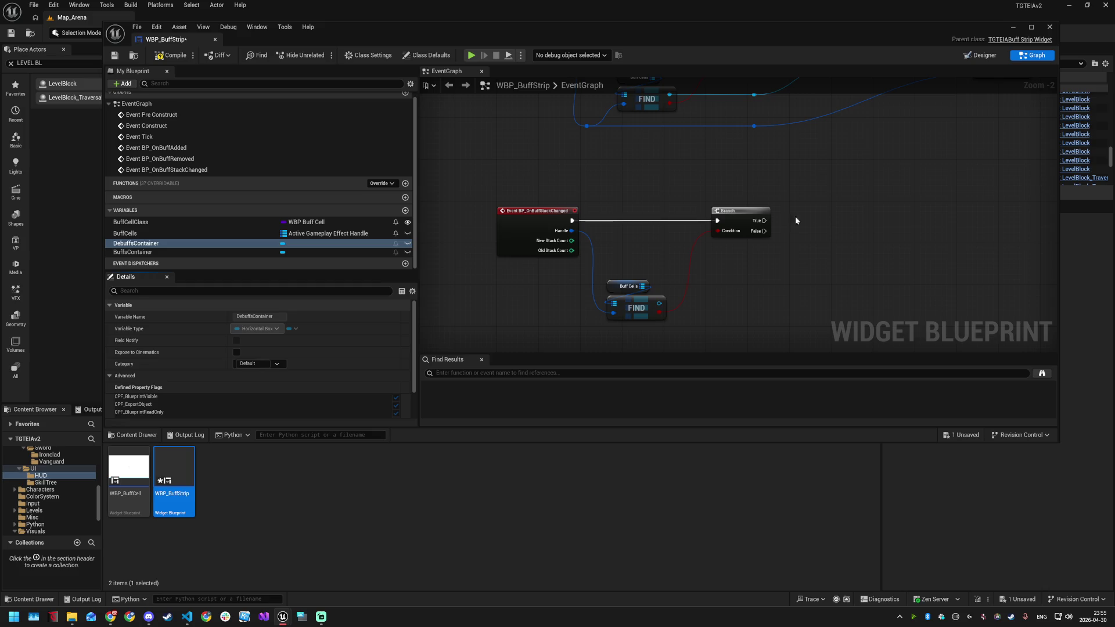
Call Set Stack Count on the found cell when the branch succeeds, passing New Stack Count
{"action": "mouse_move", "coordinate": [659, 302]}
{"action": "left_mouse_down"}
{"action": "mouse_move", "coordinate": [754, 286]}
{"action": "mouse_move", "coordinate": [842, 225]}
{"action": "left_mouse_up"}
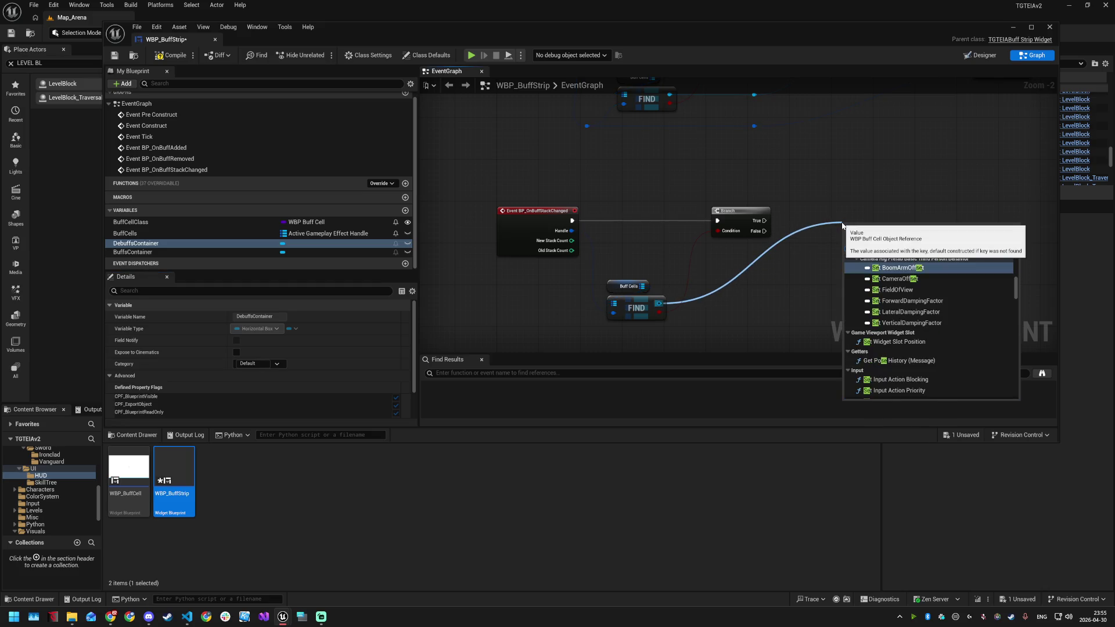
{"action": "type", "text": "set stack"}
{"action": "key", "text": "Return"}
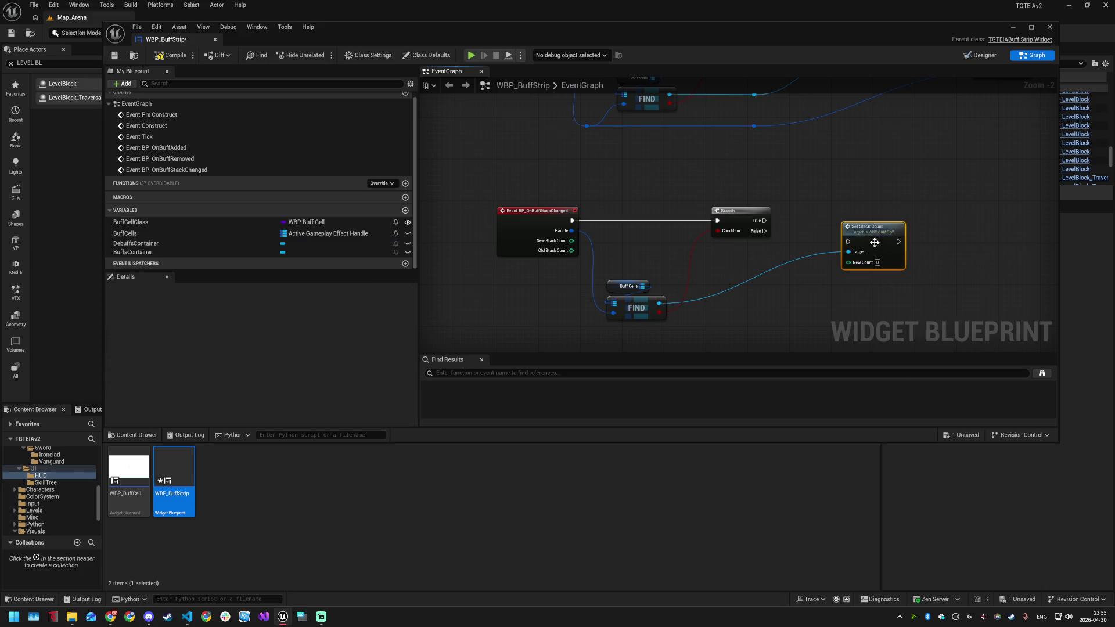
{"action": "mouse_move", "coordinate": [763, 221]}
{"action": "left_mouse_down"}
{"action": "mouse_move", "coordinate": [848, 231]}
{"action": "mouse_move", "coordinate": [866, 212]}
{"action": "left_mouse_up"}
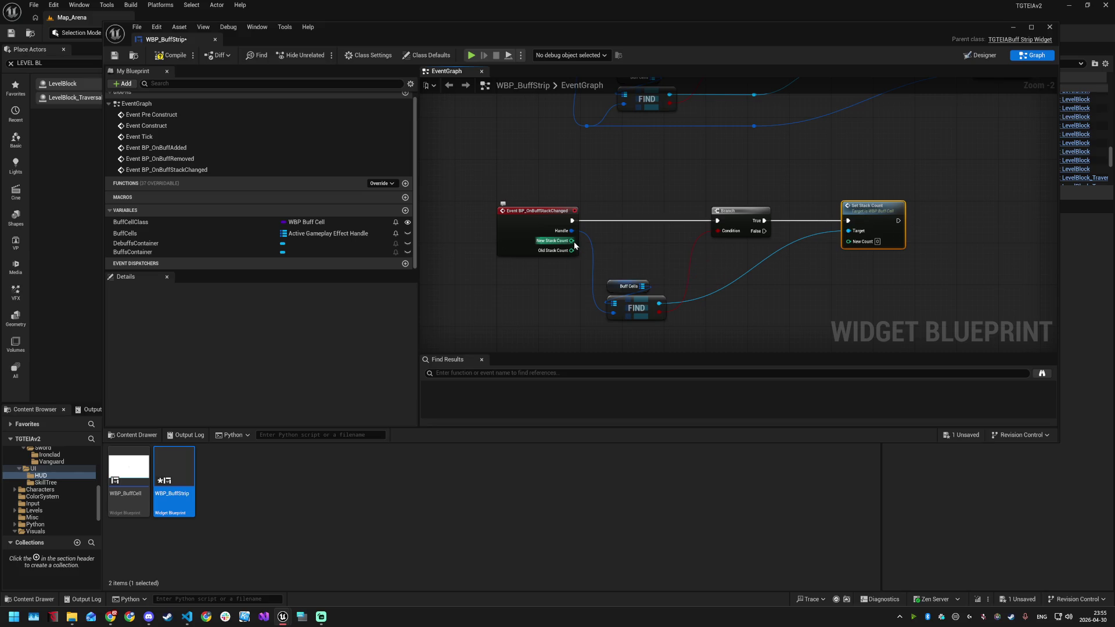
{"action": "left_click_drag", "start_coordinate": [572, 241], "coordinate": [848, 240]}
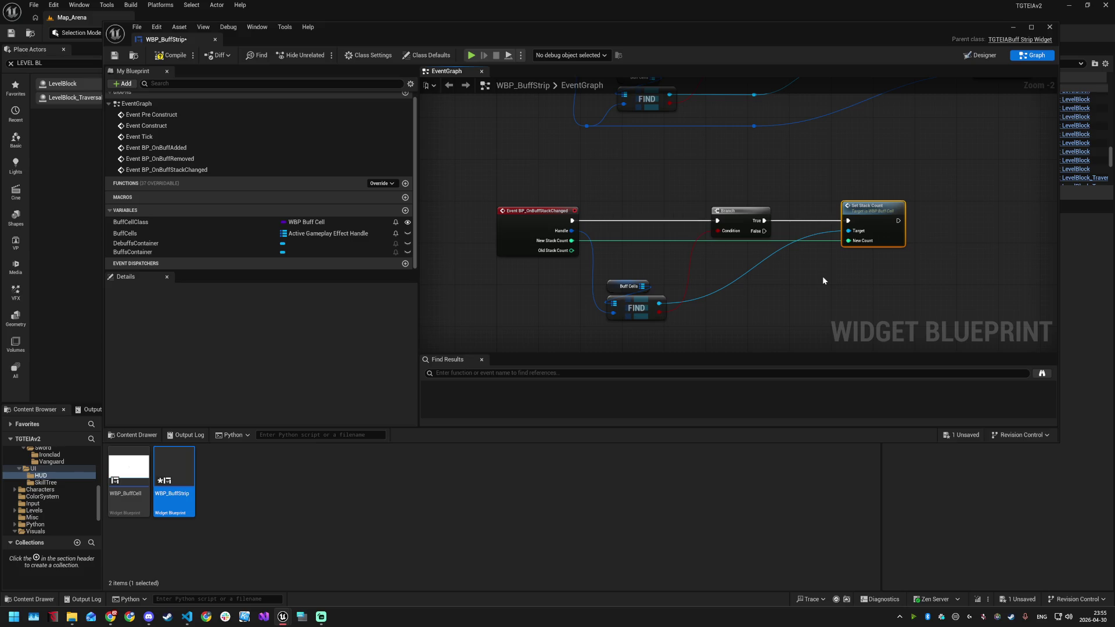
{"action": "key", "text": "ctrl+s"}
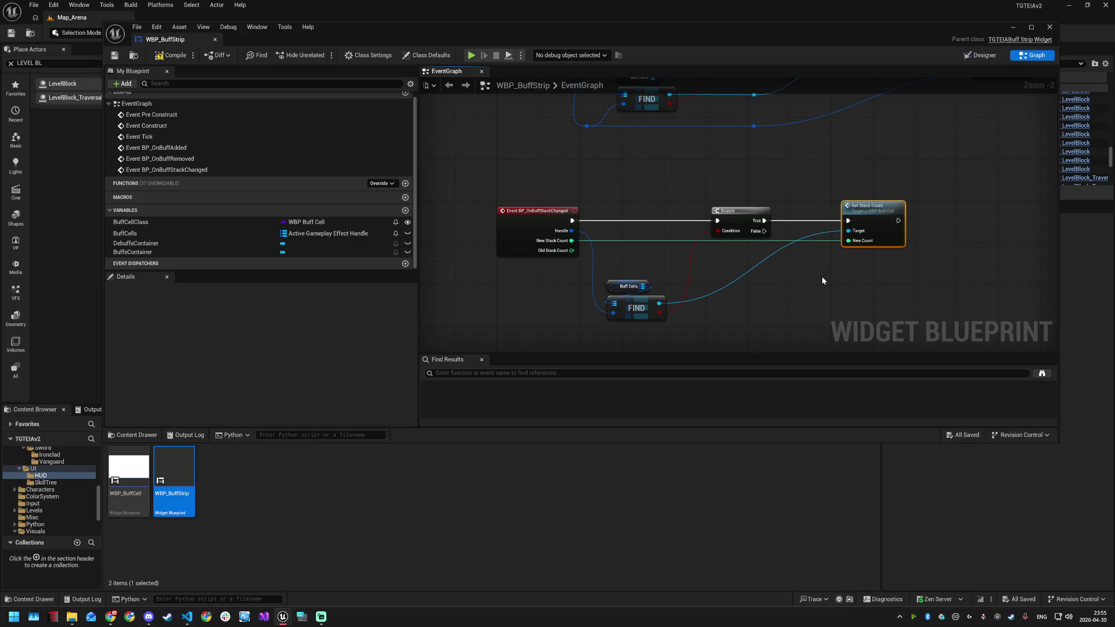
Move the Buff Cells and FIND nodes under the Branch and reroute the New Stack Count wire
{"action": "mouse_move", "coordinate": [653, 277]}
{"action": "left_mouse_down"}
{"action": "mouse_move", "coordinate": [665, 327]}
{"action": "mouse_move", "coordinate": [650, 184]}
{"action": "mouse_move", "coordinate": [659, 290]}
{"action": "mouse_move", "coordinate": [658, 267]}
{"action": "mouse_move", "coordinate": [741, 269]}
{"action": "mouse_move", "coordinate": [750, 259]}
{"action": "left_mouse_up"}
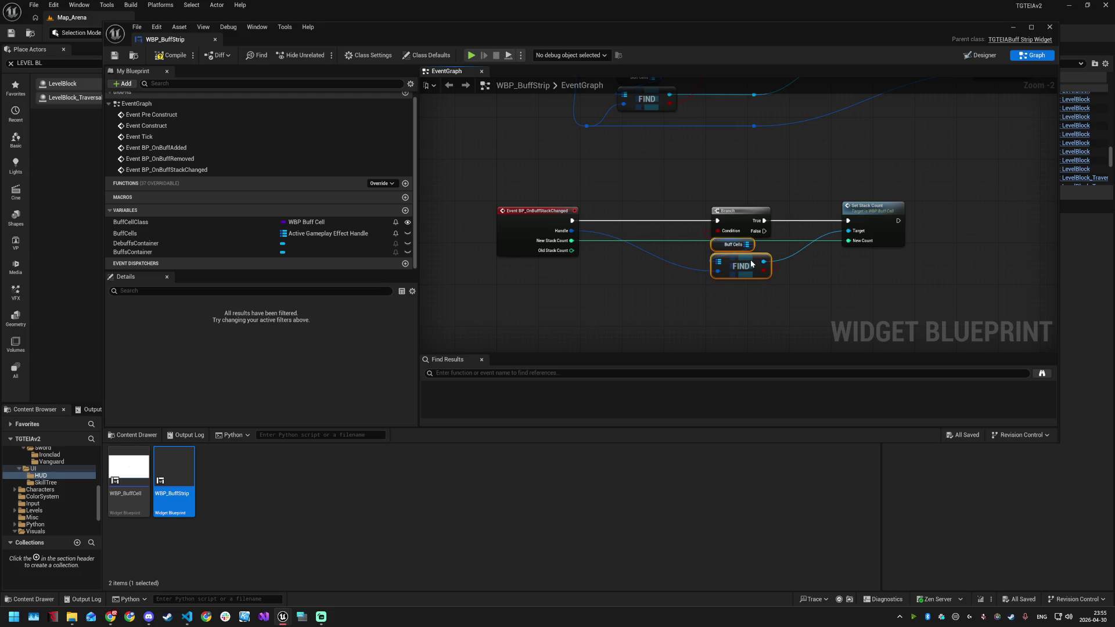
{"action": "left_click", "coordinate": [678, 241]}
{"action": "double_click", "coordinate": [681, 240]}
{"action": "left_click_drag", "start_coordinate": [682, 239], "coordinate": [748, 295]}
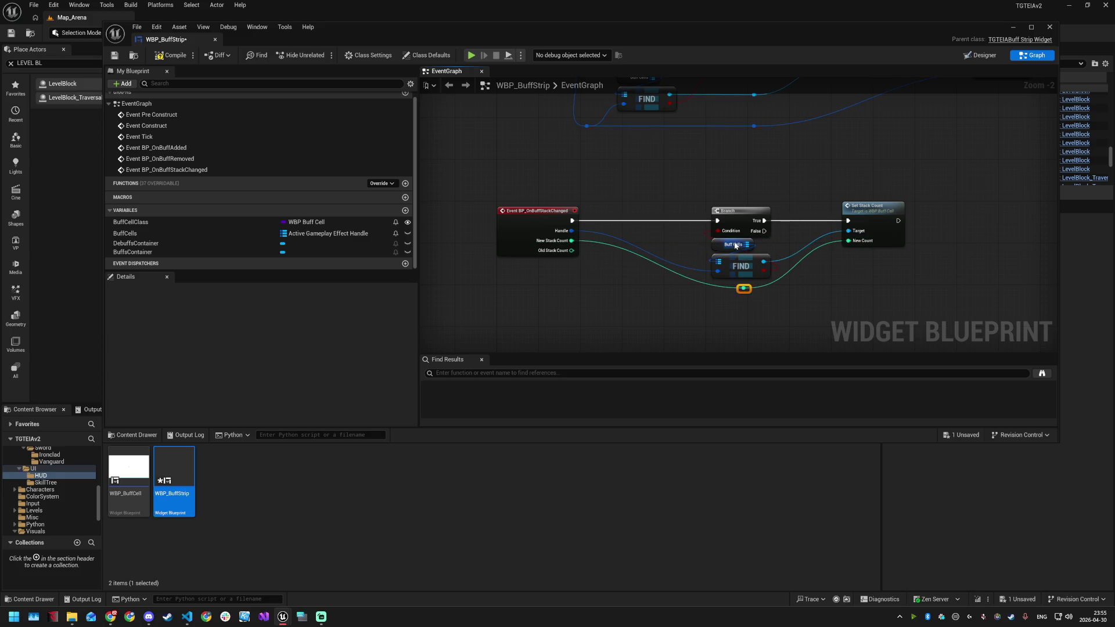
{"action": "left_click_drag", "start_coordinate": [739, 242], "coordinate": [734, 284]}
{"action": "mouse_move", "coordinate": [736, 254]}
{"action": "left_mouse_down"}
{"action": "mouse_move", "coordinate": [738, 245]}
{"action": "mouse_move", "coordinate": [733, 276]}
{"action": "mouse_move", "coordinate": [740, 264]}
{"action": "left_mouse_up"}
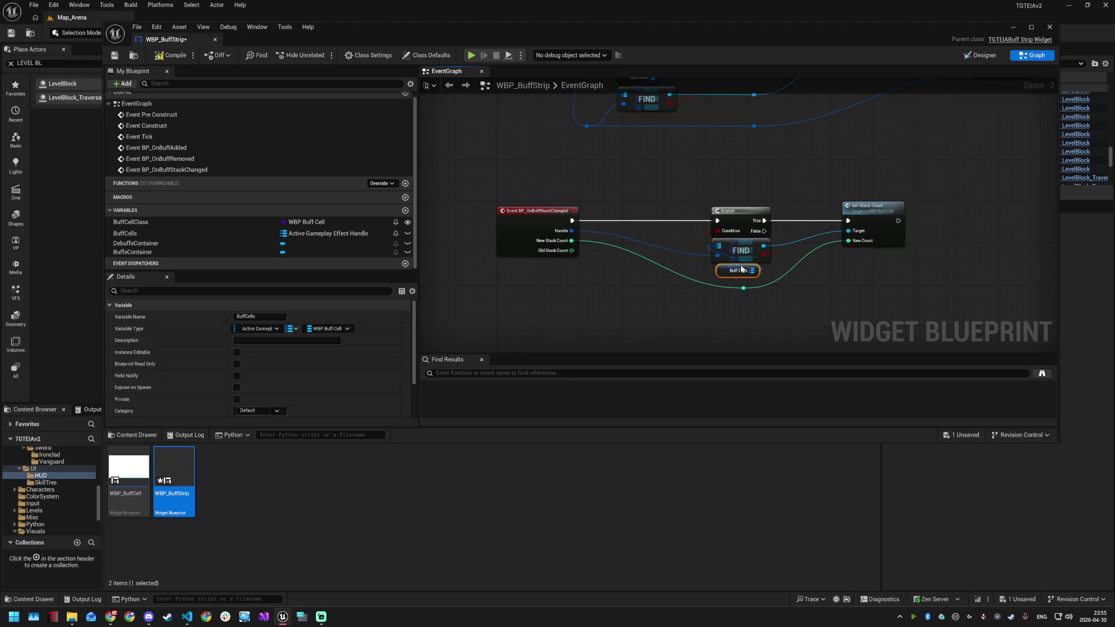
Save and compile the WBP_BuffStrip blueprint
{"action": "right_click", "coordinate": [817, 296]}
{"action": "left_click", "coordinate": [811, 284]}
{"action": "key", "text": "ctrl+s"}
{"action": "key", "text": "F7"}
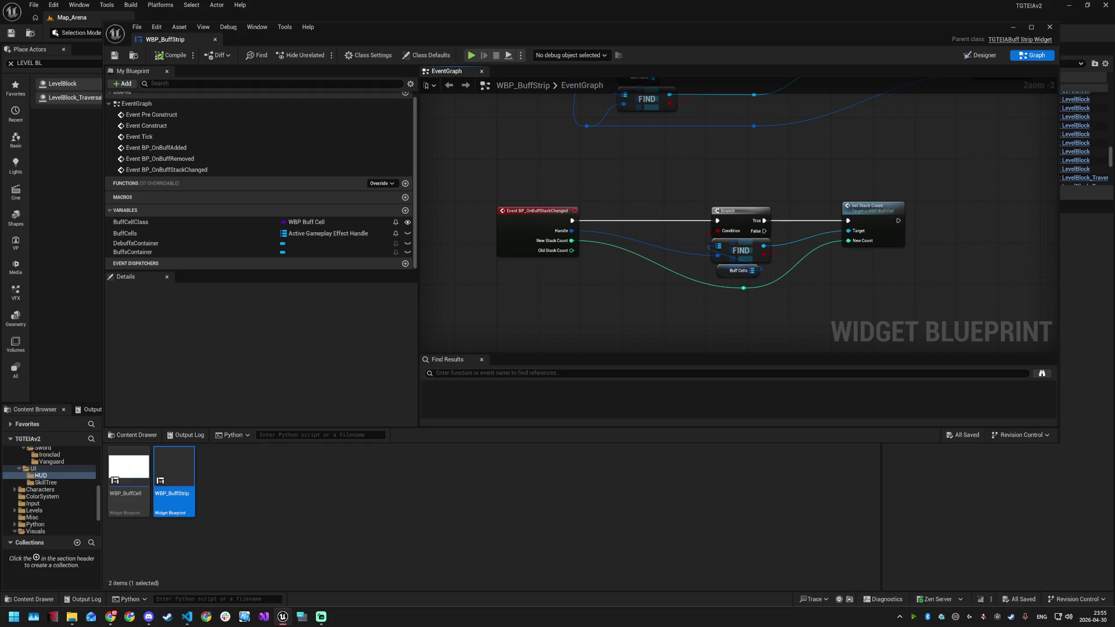
{"action": "key", "text": "alt+Tab"}
{"action": "key", "text": "alt+Tab"}
{"action": "left_click", "coordinate": [251, 518]}
{"action": "key", "text": "ctrl+p"}
Open WBP_CombatHUD and insert WBP_BuffStrip into the Vertical Box above HealthBar
{"action": "type", "text": "WBP_CombatHUD"}
{"action": "key", "text": "Return"}
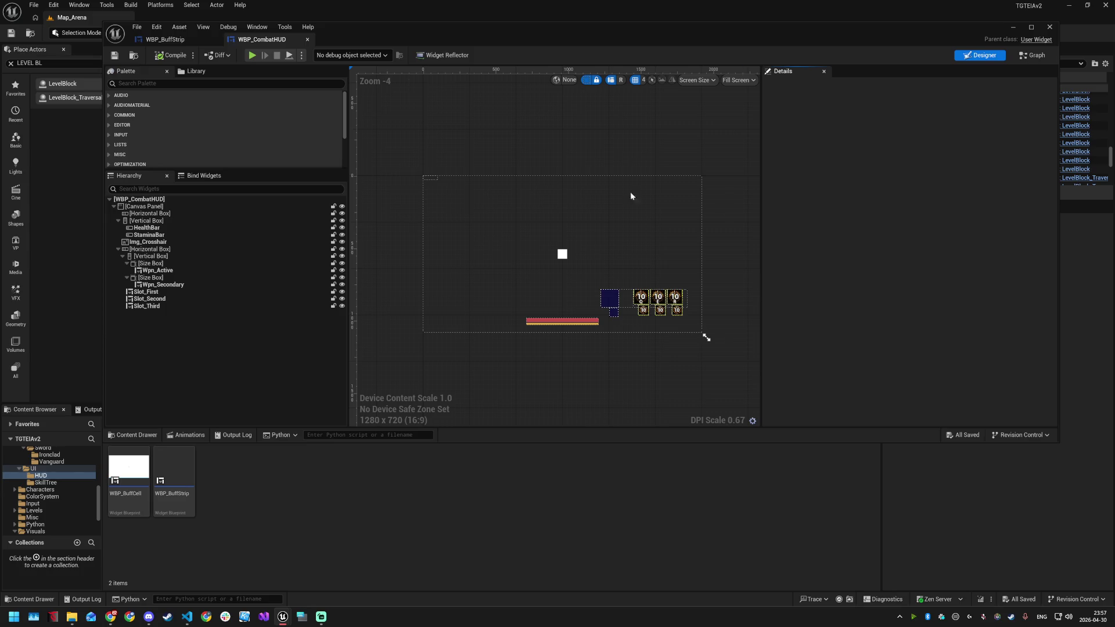
{"action": "left_click", "coordinate": [226, 83]}
{"action": "type", "text": "buff st"}
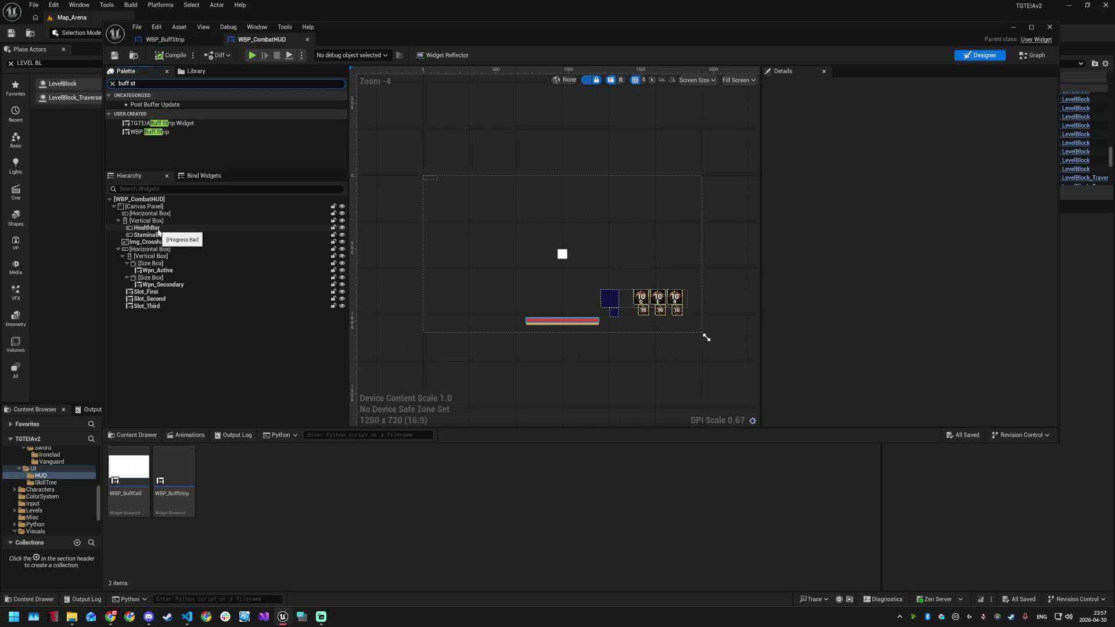
{"action": "left_click_drag", "start_coordinate": [152, 131], "coordinate": [150, 229]}
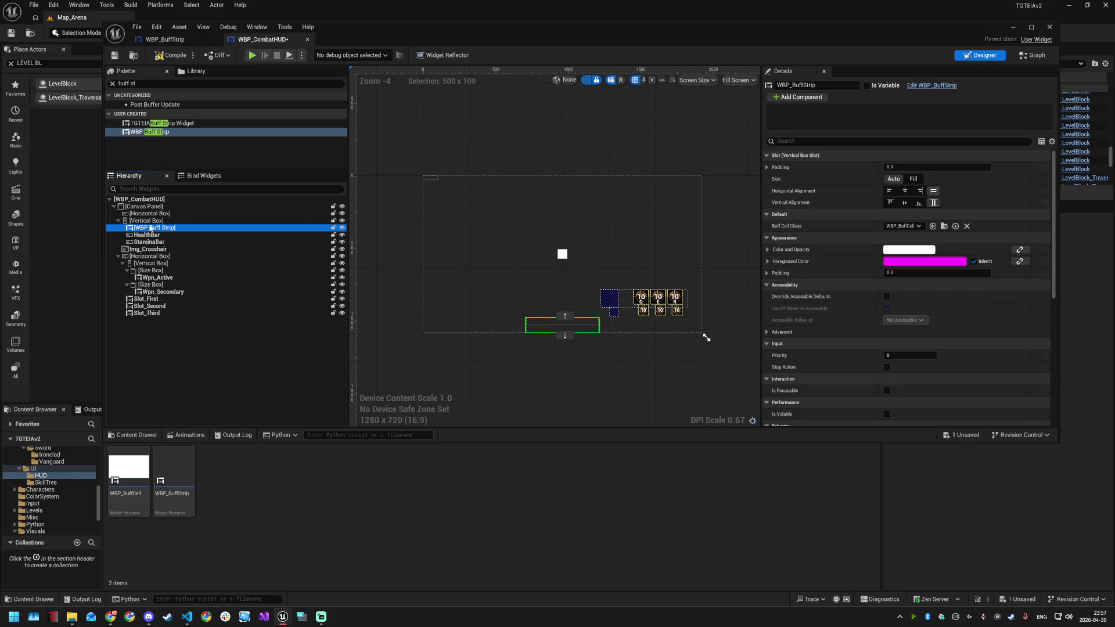
{"action": "left_click", "coordinate": [149, 235]}
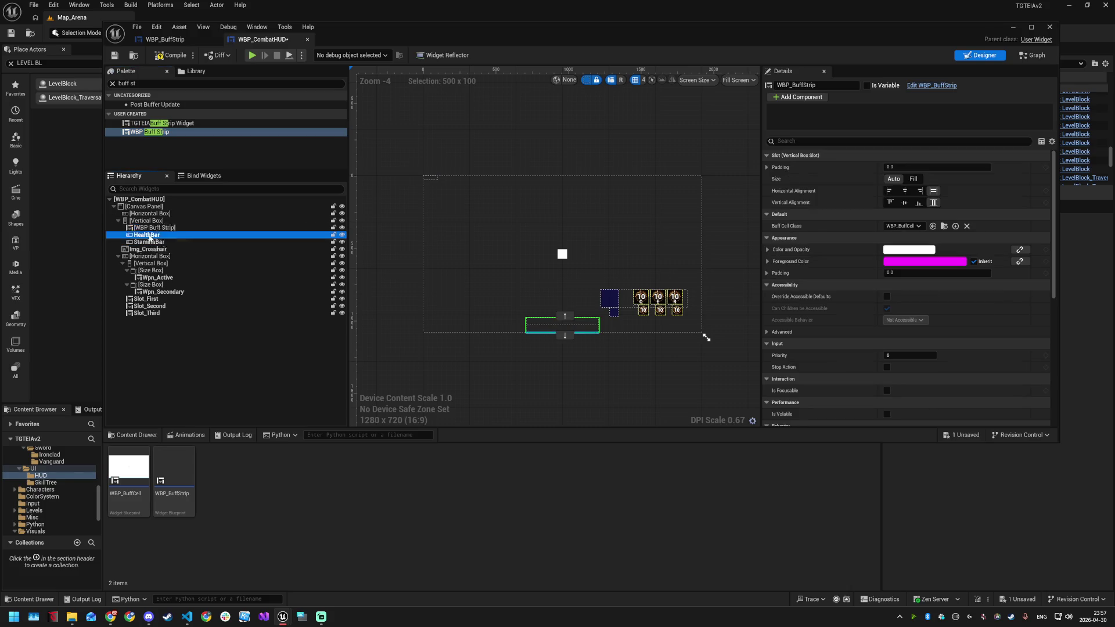
{"action": "left_click", "coordinate": [146, 220]}
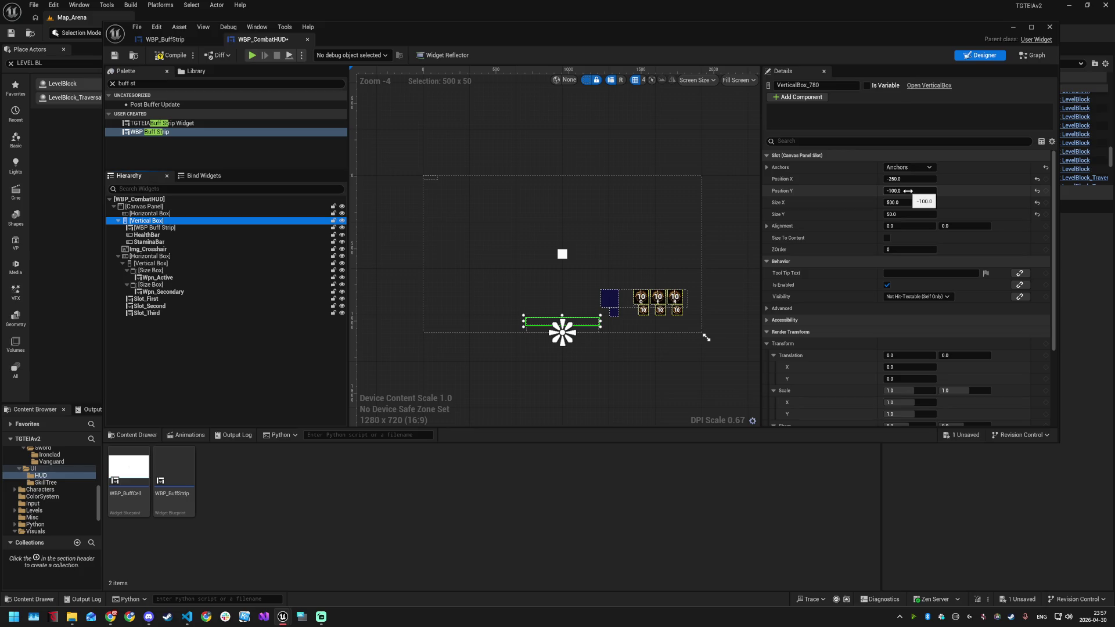
Set the Vertical Box slot's Alignment to 0.5, 0.5
{"action": "left_click", "coordinate": [906, 226]}
{"action": "type", "text": "0.5"}
{"action": "key", "text": "Return"}
{"action": "left_click", "coordinate": [946, 225]}
{"action": "type", "text": "0.5"}
{"action": "key", "text": "Return"}
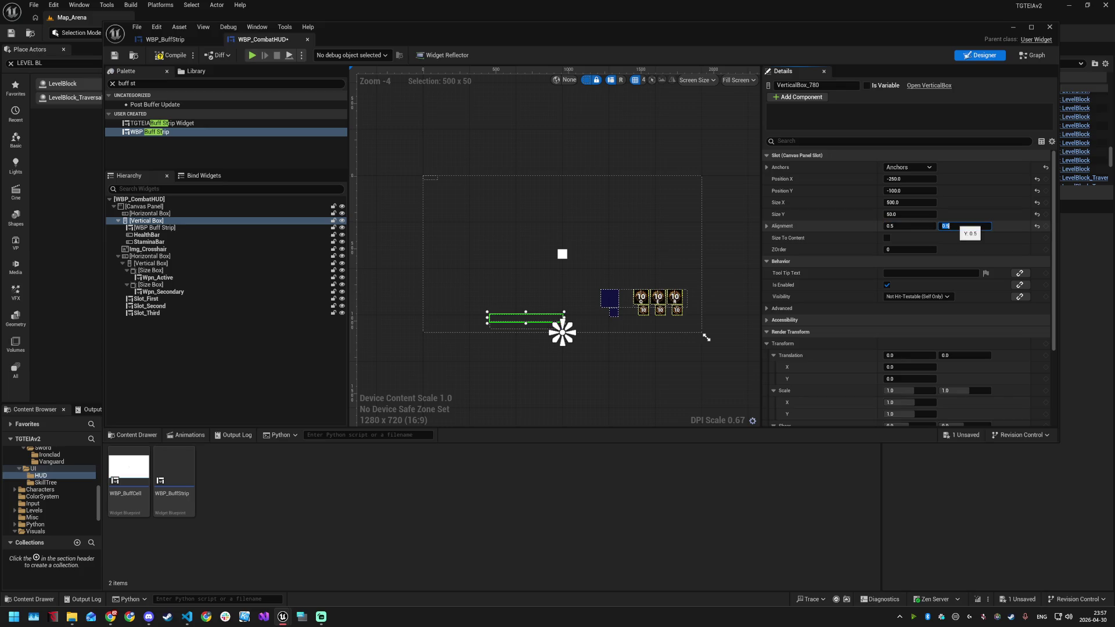
Position the Vertical Box at X 0, Y -150
{"action": "left_click", "coordinate": [907, 179]}
{"action": "type", "text": "0"}
{"action": "key", "text": "Return"}
{"action": "left_click", "coordinate": [906, 191]}
{"action": "type", "text": "2"}
{"action": "key", "text": "Return"}
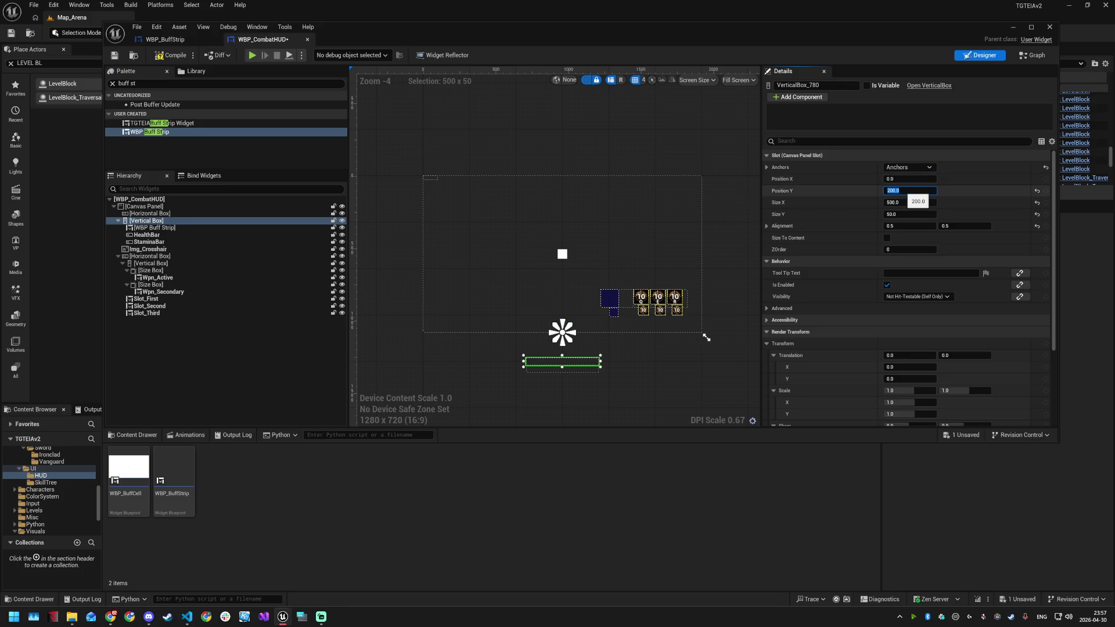
{"action": "type", "text": "-200"}
{"action": "key", "text": "Return"}
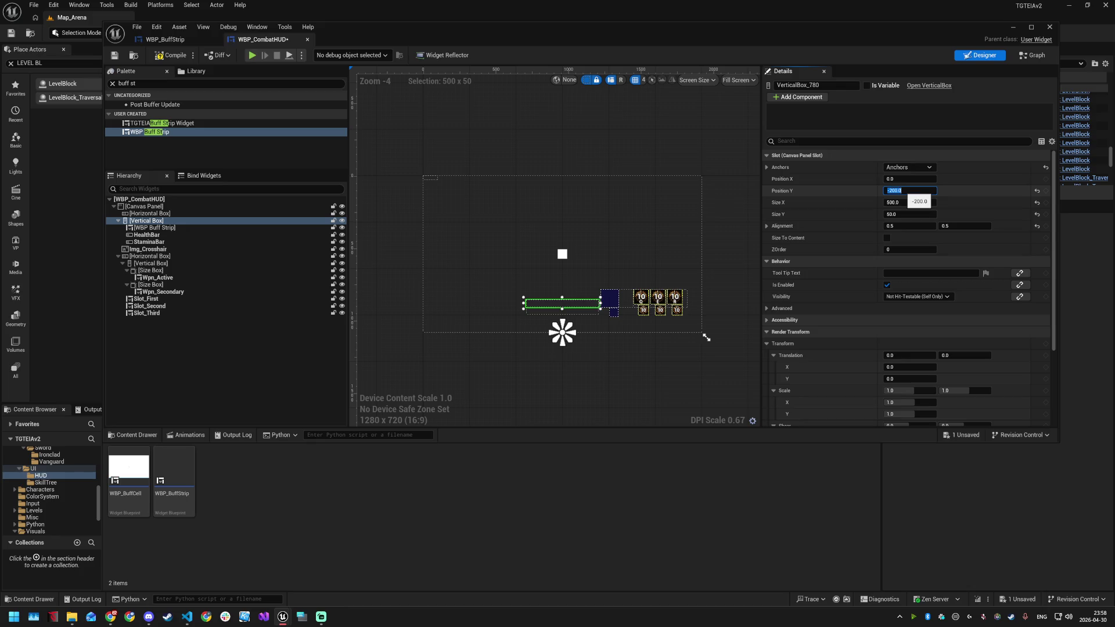
{"action": "type", "text": "-150"}
{"action": "key", "text": "Return"}
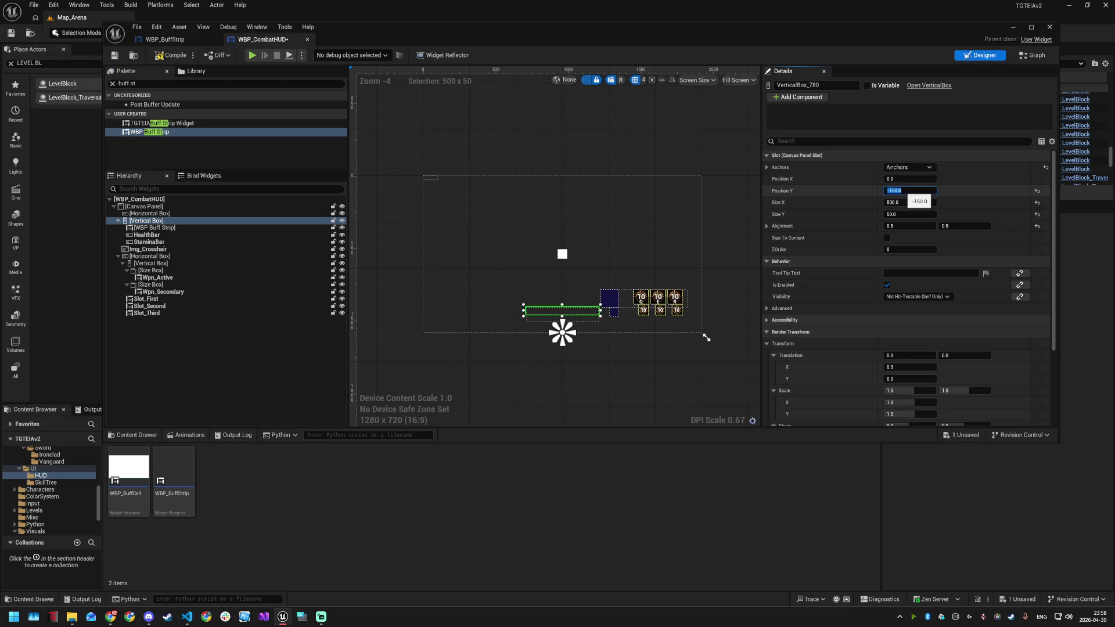
Review the slot settings of the buff strip, HealthBar and StaminaBar
{"action": "left_click", "coordinate": [169, 227]}
{"action": "left_click", "coordinate": [173, 233]}
{"action": "left_click", "coordinate": [175, 240]}
{"action": "left_click", "coordinate": [174, 235]}
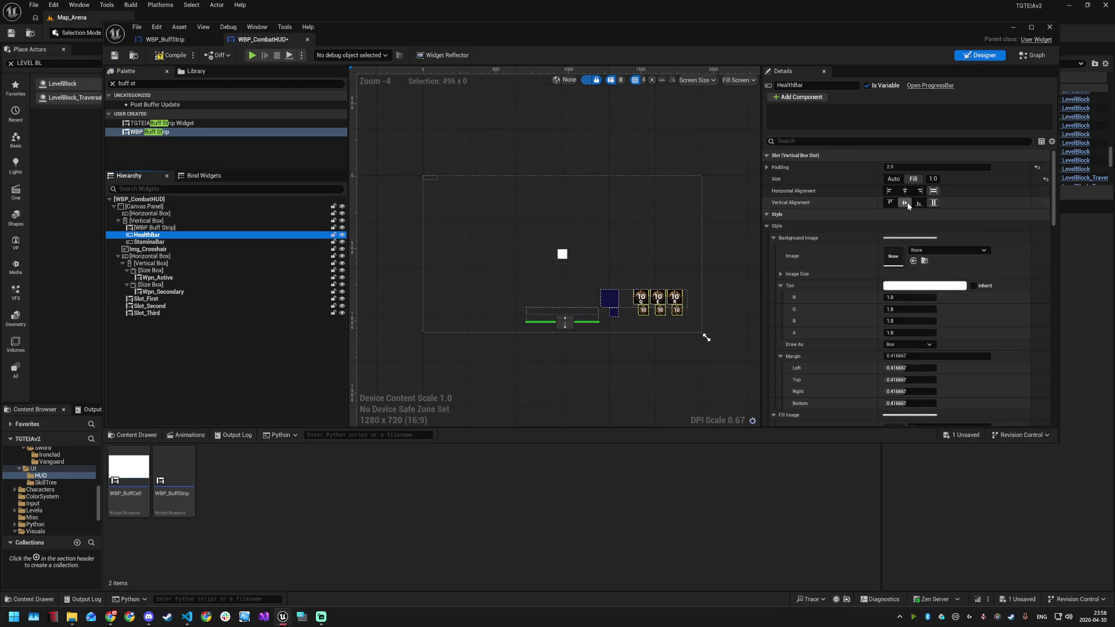
Set the buff strip's slot Size to Fill with a weight of 3.0
{"action": "left_click", "coordinate": [174, 227]}
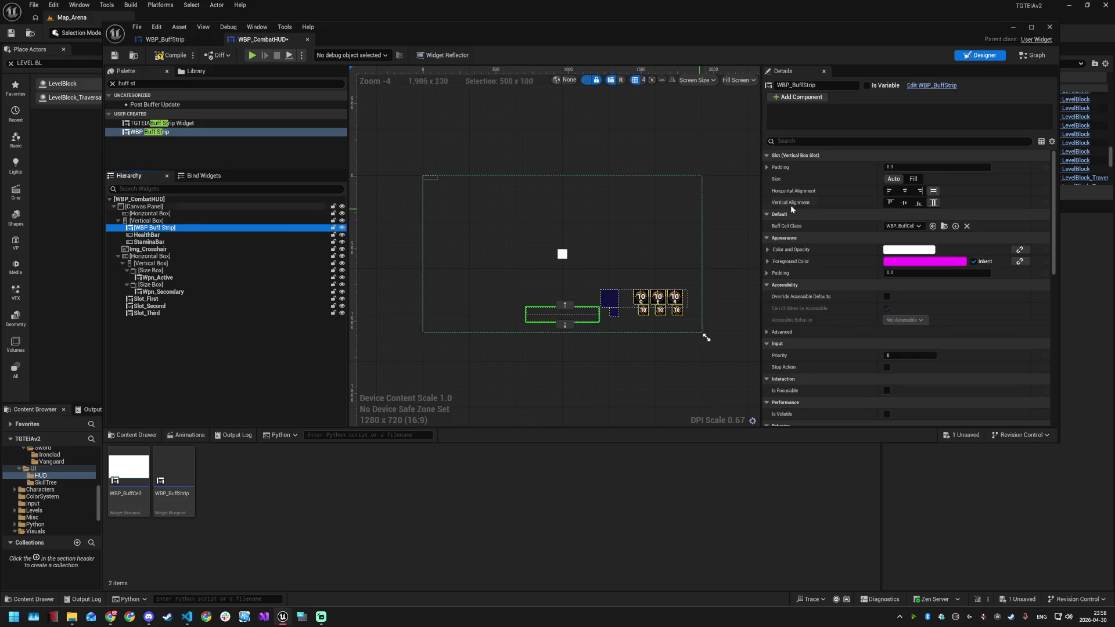
{"action": "left_click", "coordinate": [915, 181]}
{"action": "left_click", "coordinate": [933, 179]}
{"action": "type", "text": "2"}
{"action": "key", "text": "Return"}
{"action": "type", "text": "3"}
{"action": "key", "text": "Return"}
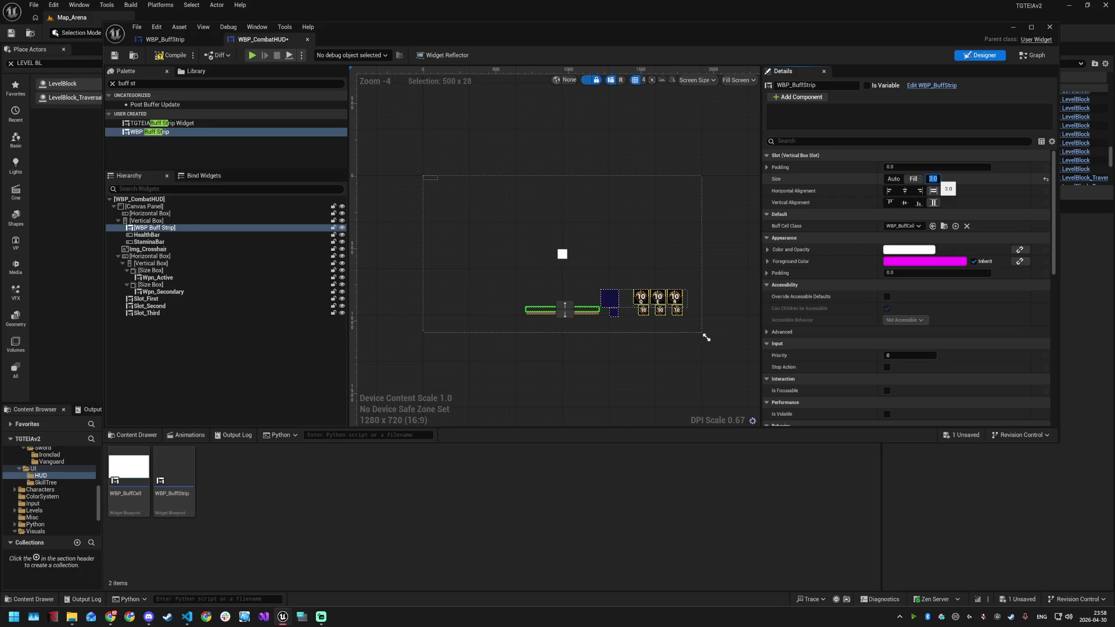
Set the Vertical Box's Size Y to 100
{"action": "left_click", "coordinate": [192, 221]}
{"action": "left_click", "coordinate": [910, 214]}
{"action": "type", "text": "100"}
{"action": "key", "text": "Return"}
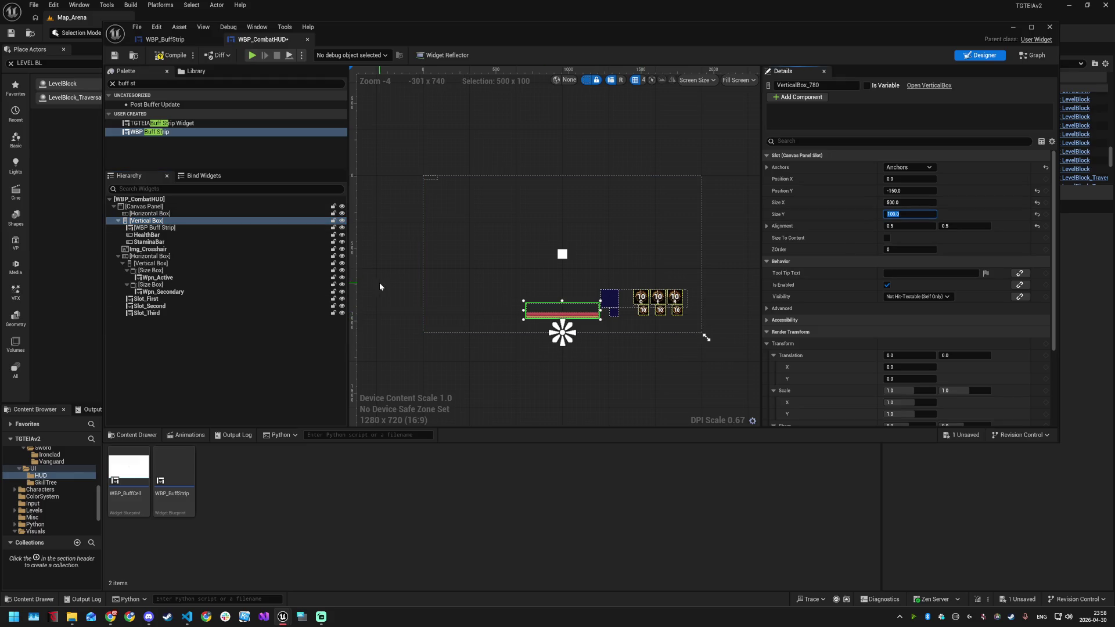
Try Auto size on the buff strip, compare with HealthBar, then restore Fill 3.0
{"action": "left_click", "coordinate": [187, 228]}
{"action": "mouse_move", "coordinate": [187, 229]}
{"action": "left_mouse_down"}
{"action": "mouse_move", "coordinate": [188, 237]}
{"action": "mouse_move", "coordinate": [183, 228]}
{"action": "left_mouse_up"}
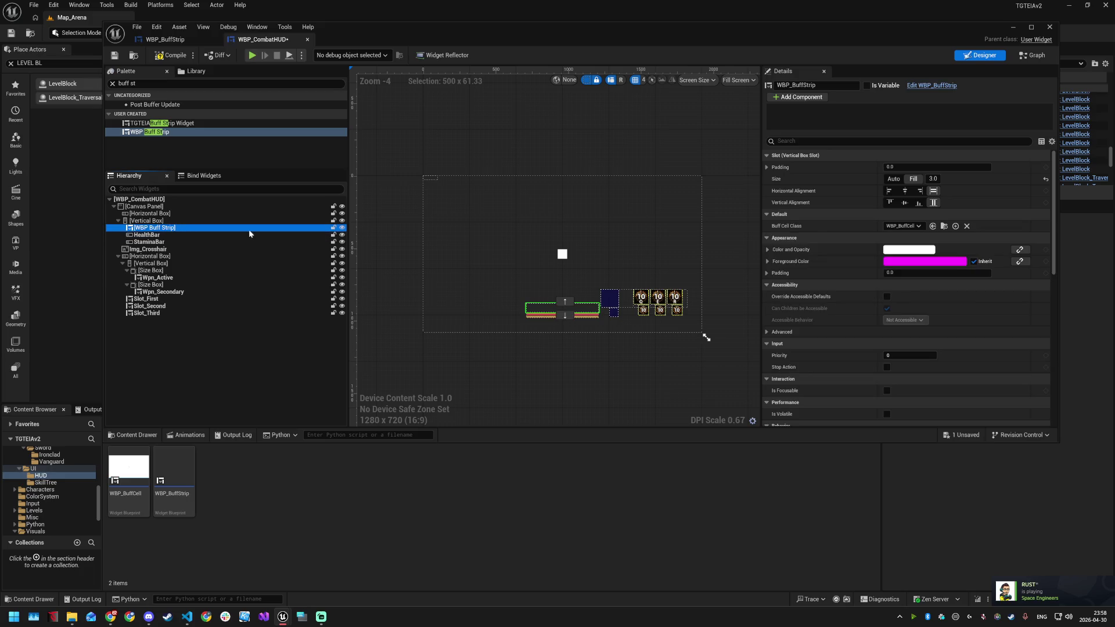
{"action": "left_click", "coordinate": [893, 179]}
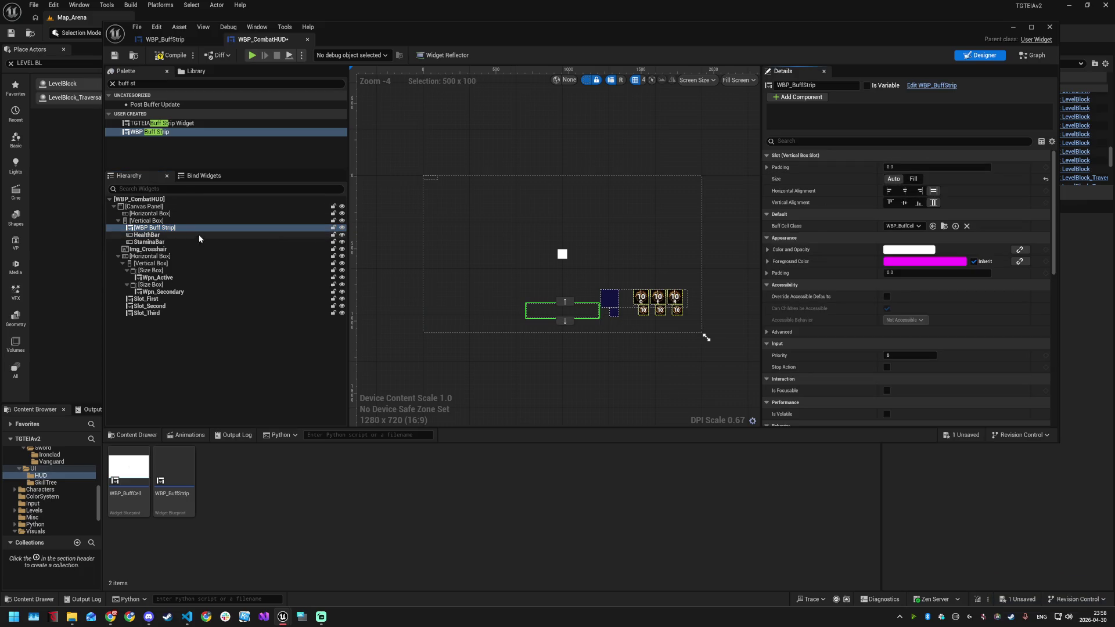
{"action": "left_click", "coordinate": [172, 235]}
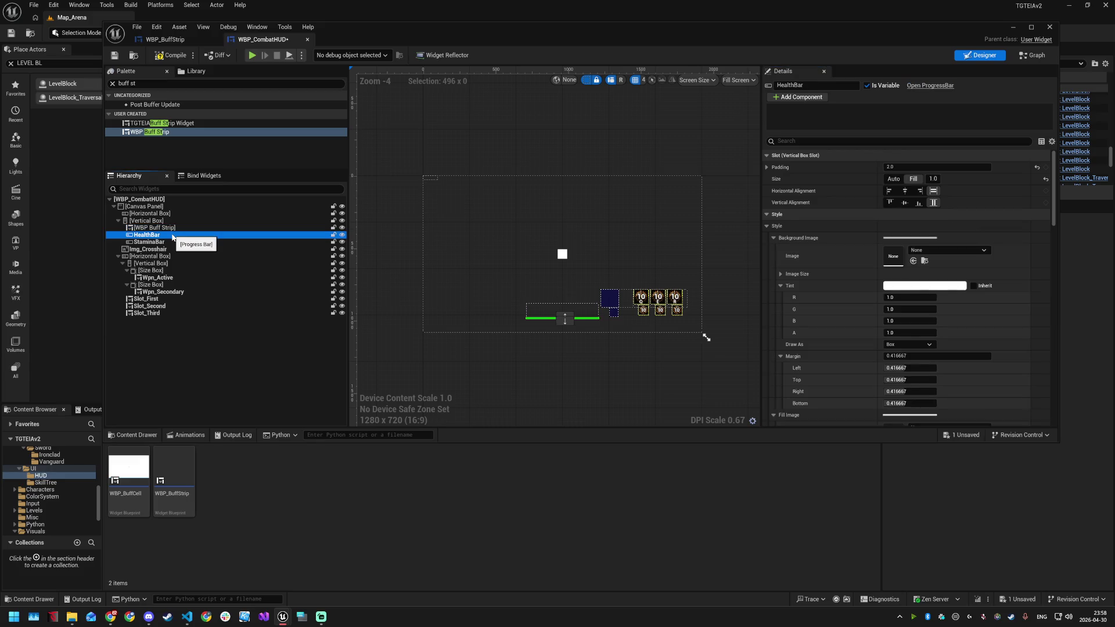
{"action": "left_click", "coordinate": [913, 179]}
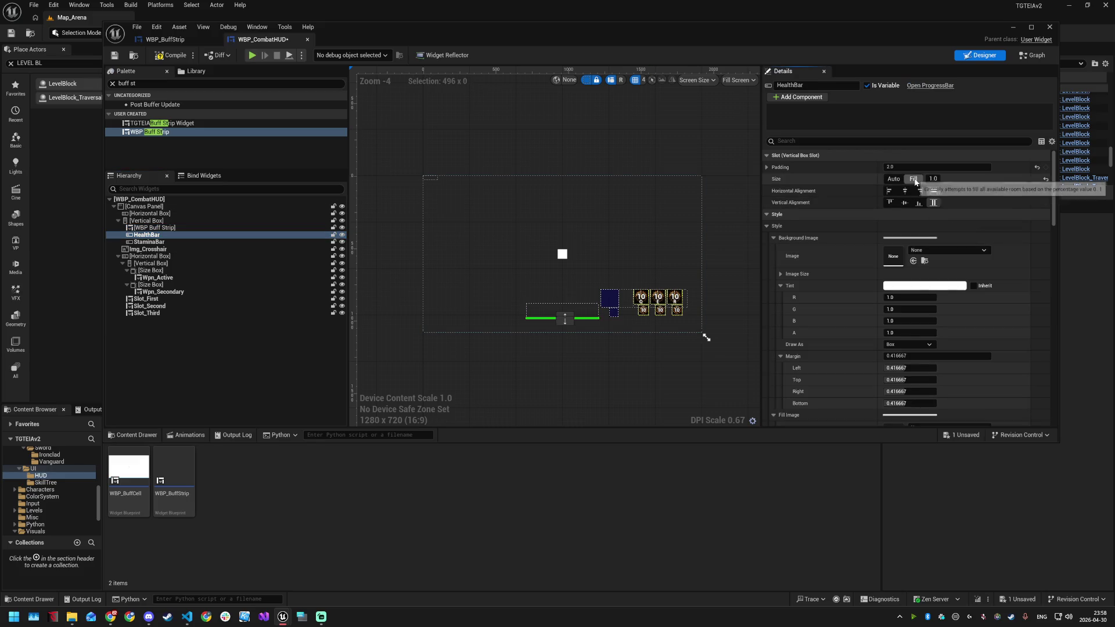
{"action": "left_click", "coordinate": [181, 228]}
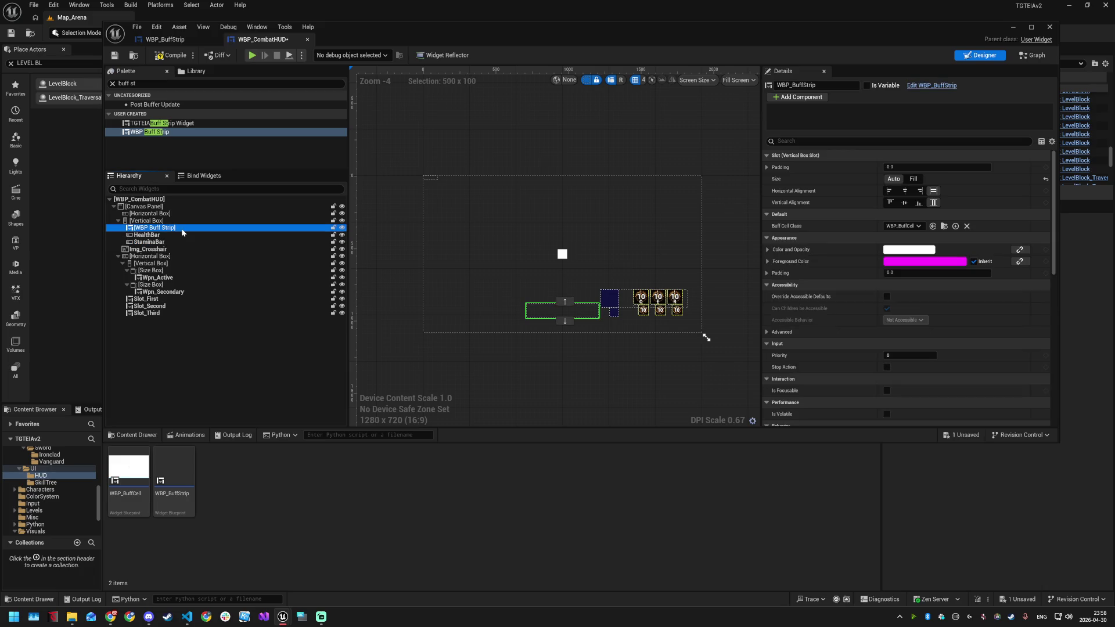
{"action": "left_click", "coordinate": [913, 181]}
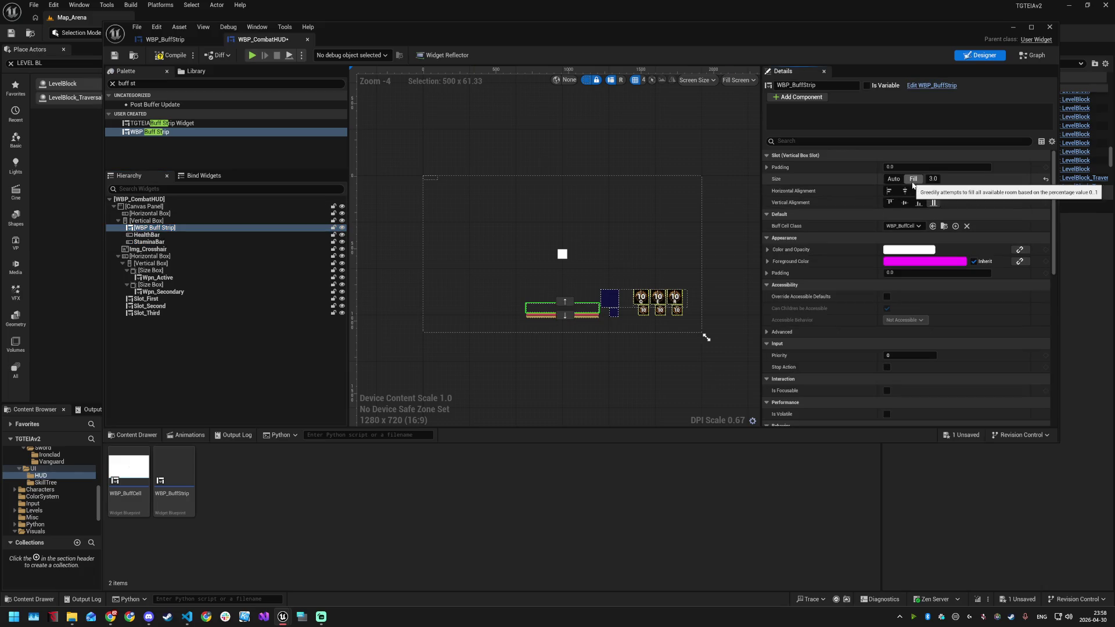
Set the buff strip's Vertical Alignment to Bottom
{"action": "scroll", "coordinate": [576, 309], "scroll_direction": "up", "scroll_amount": 5}
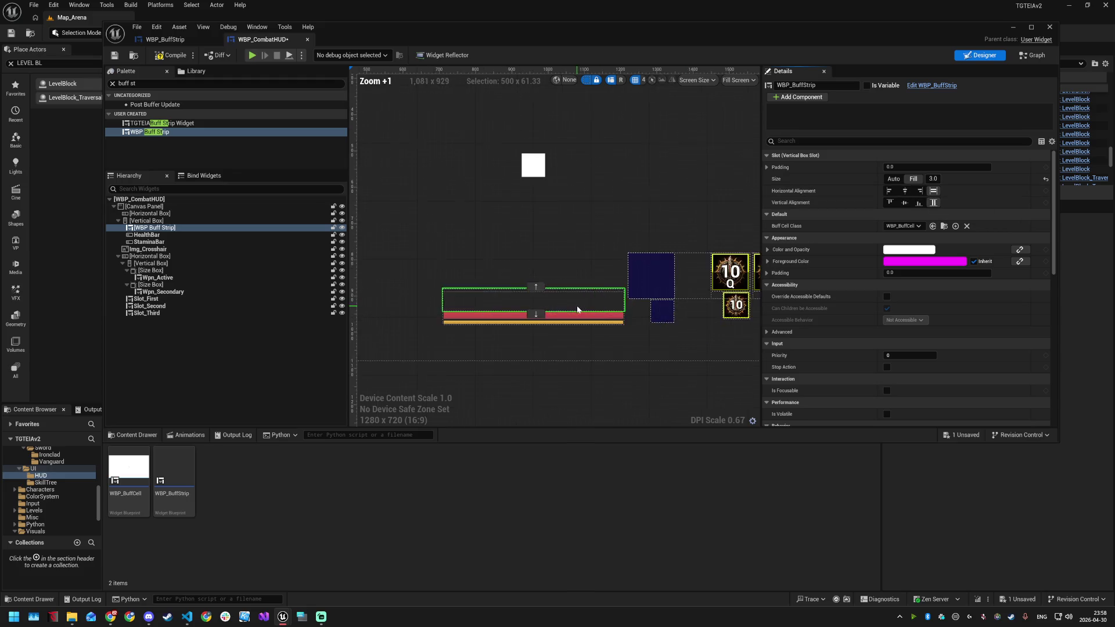
{"action": "scroll", "coordinate": [576, 309], "scroll_direction": "up", "scroll_amount": 3}
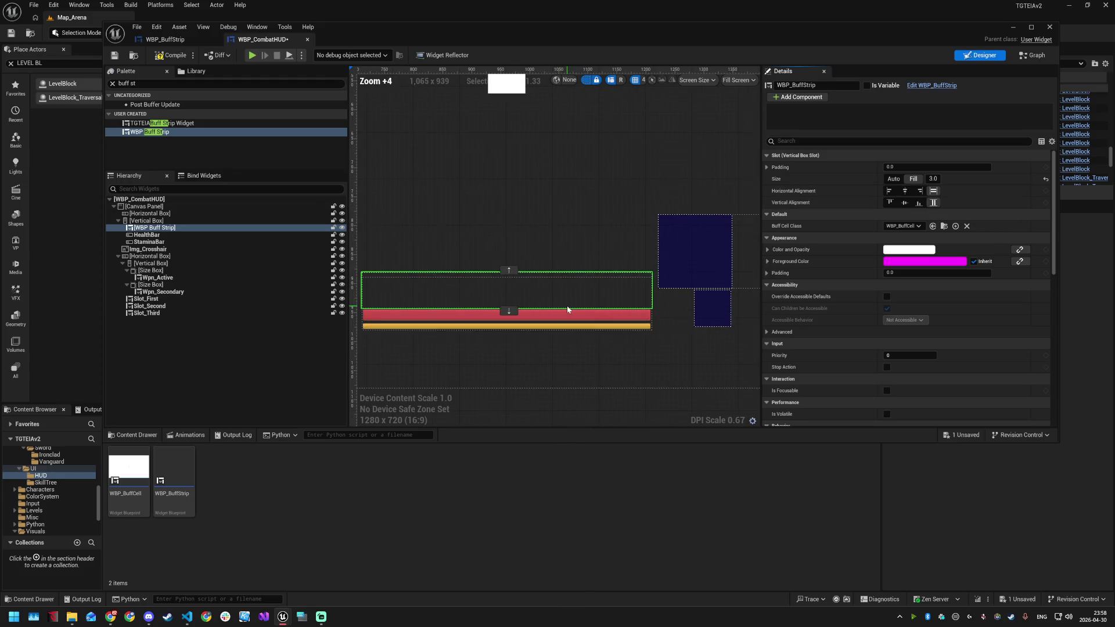
{"action": "scroll", "coordinate": [563, 309], "scroll_direction": "down", "scroll_amount": 2}
{"action": "scroll", "coordinate": [561, 308], "scroll_direction": "down", "scroll_amount": 1}
{"action": "left_click", "coordinate": [151, 241]}
{"action": "left_click", "coordinate": [241, 235]}
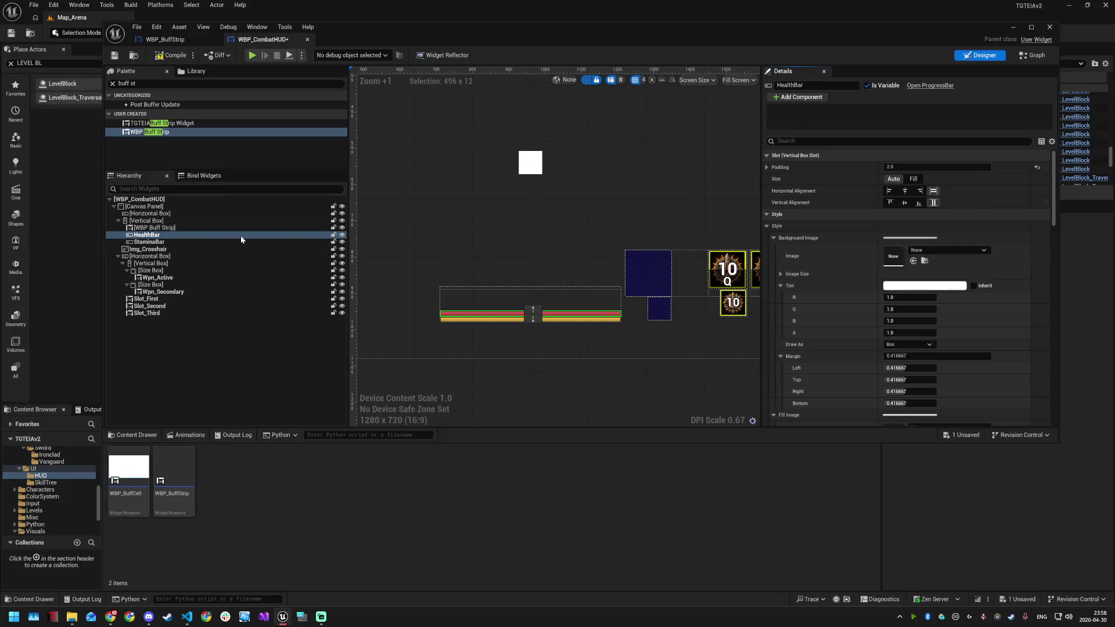
{"action": "left_click", "coordinate": [164, 228]}
{"action": "left_click", "coordinate": [167, 221]}
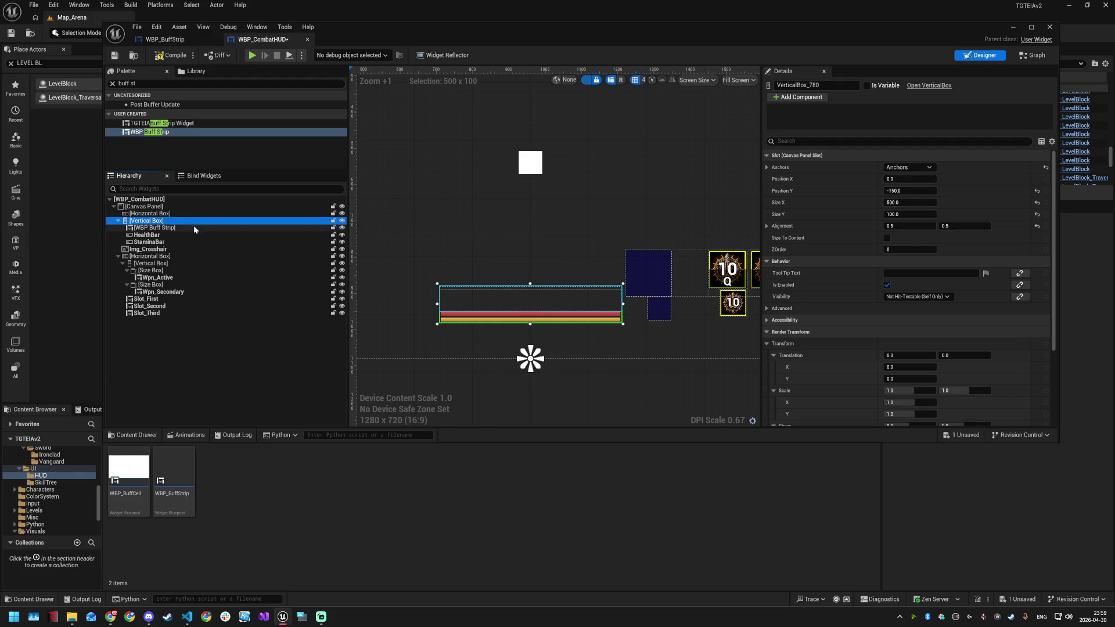
{"action": "left_click", "coordinate": [194, 228]}
{"action": "left_click", "coordinate": [918, 203]}
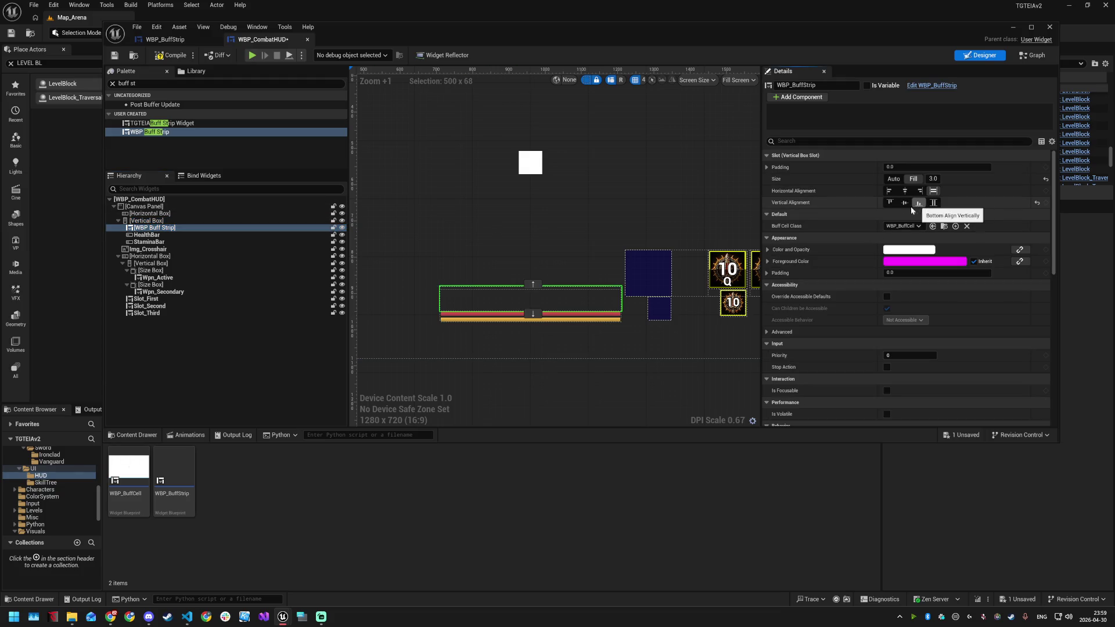
{"action": "left_click", "coordinate": [897, 180]}
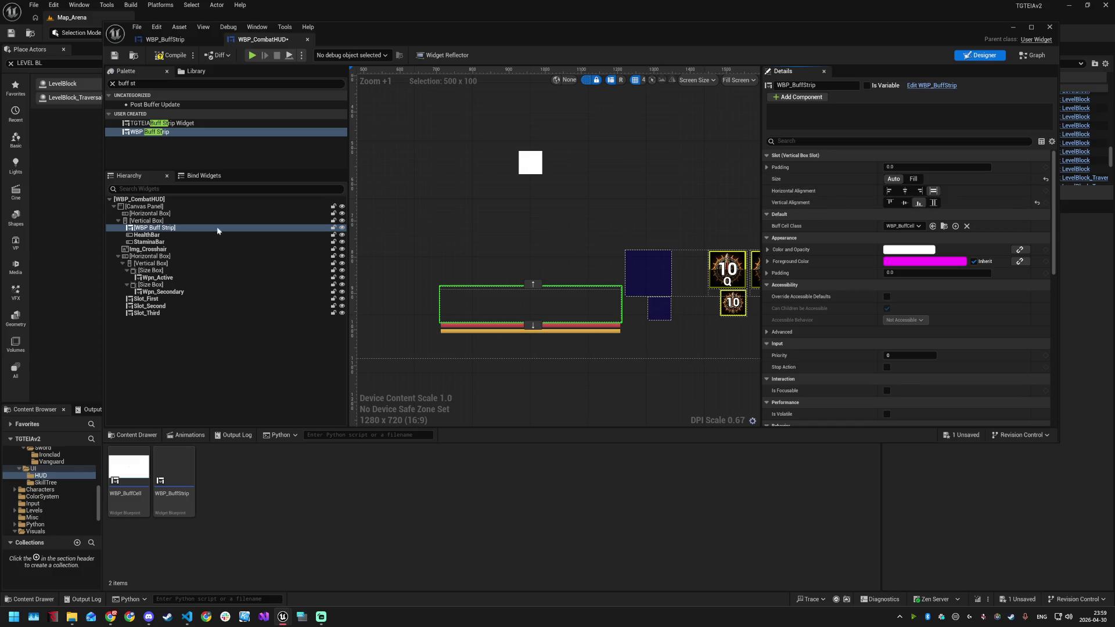
{"action": "left_click", "coordinate": [148, 220]}
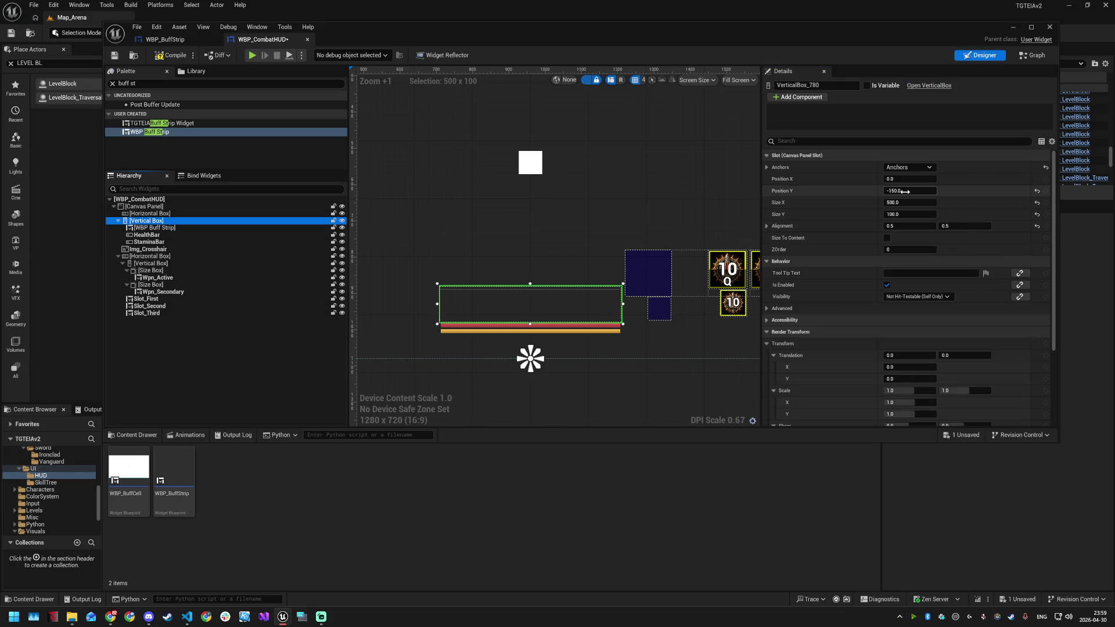
{"action": "left_click", "coordinate": [906, 203]}
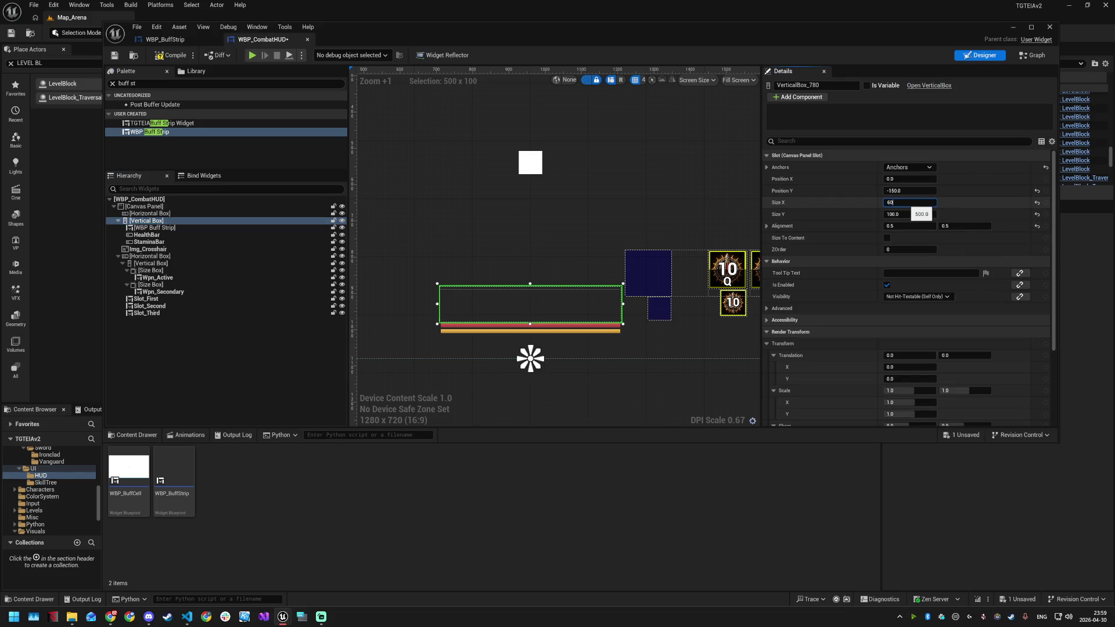
{"action": "type", "text": "0"}
{"action": "key", "text": "Return"}
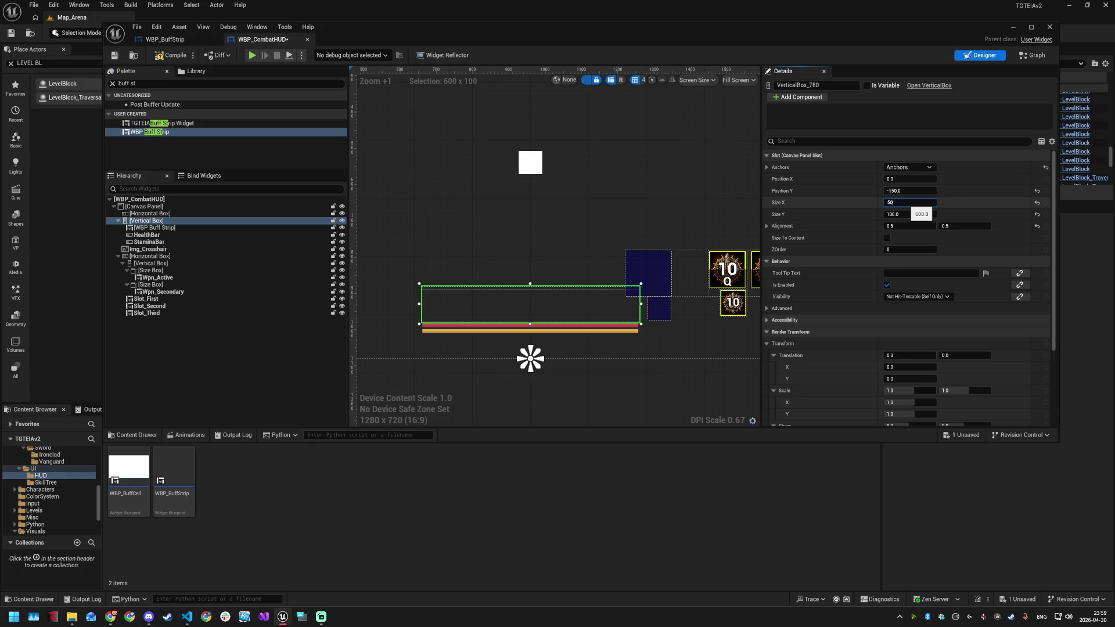
{"action": "type", "text": "0"}
{"action": "key", "text": "Return"}
{"action": "left_click", "coordinate": [909, 191]}
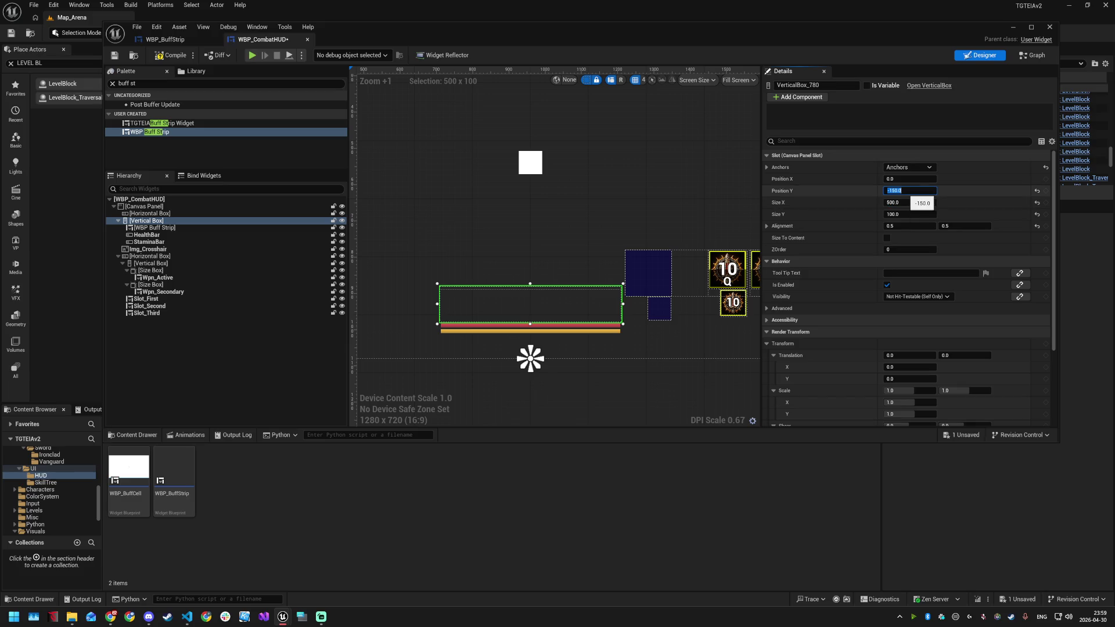
{"action": "type", "text": "-100"}
{"action": "key", "text": "Return"}
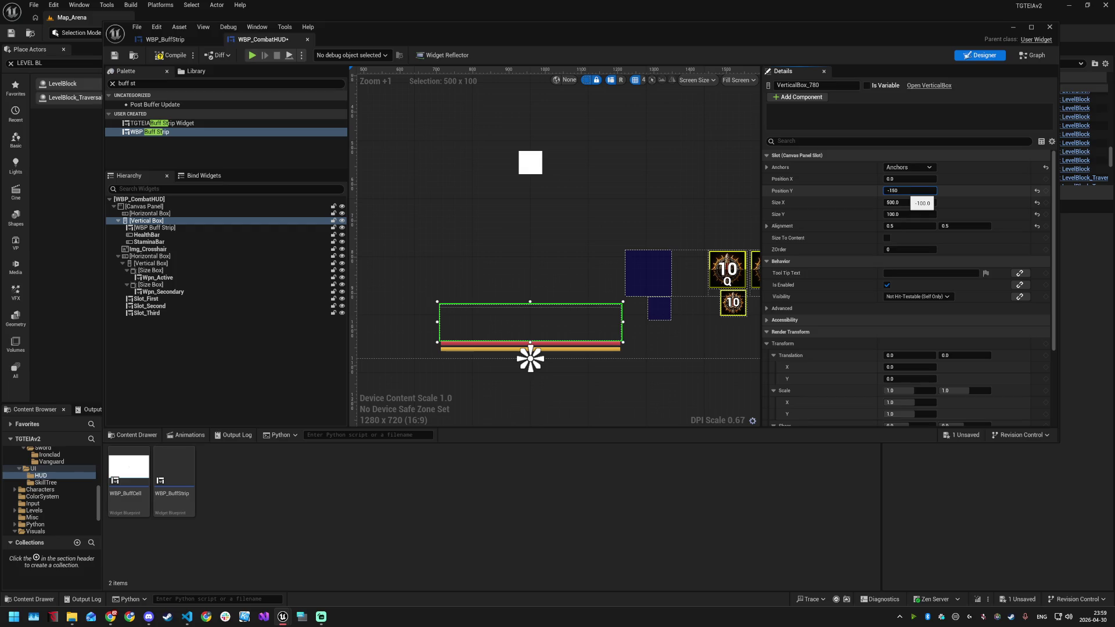
{"action": "key", "text": "Return"}
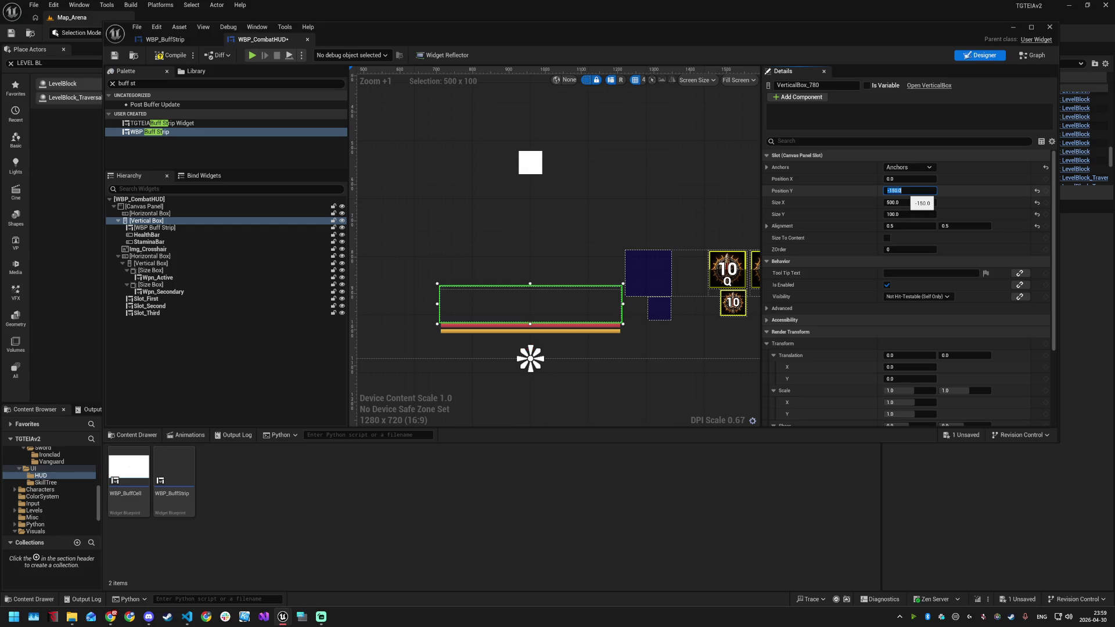
{"action": "left_click", "coordinate": [163, 236]}
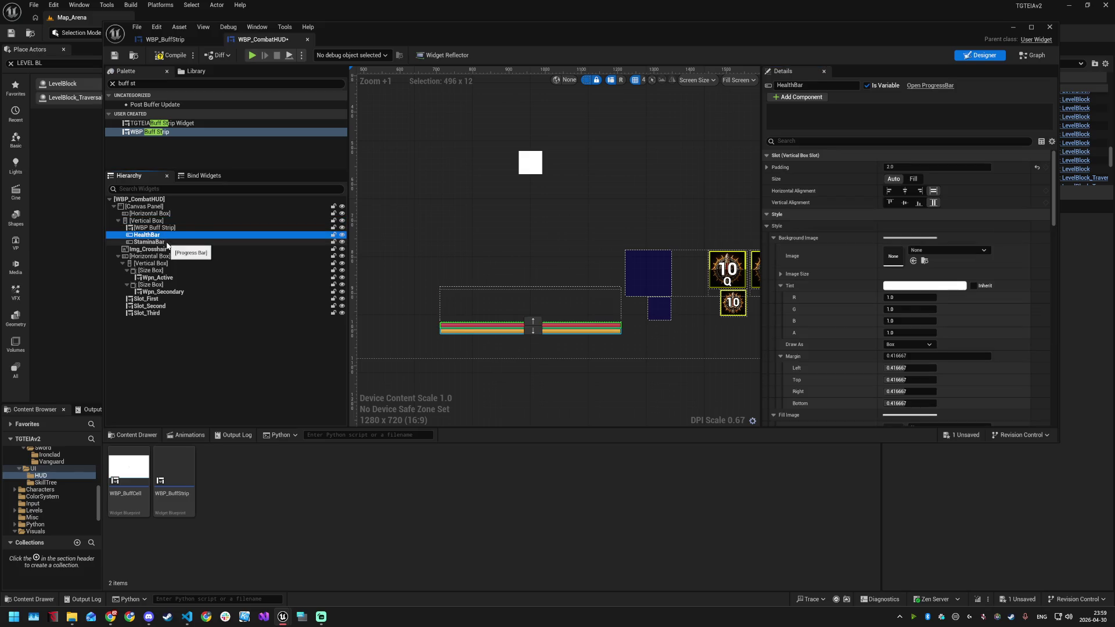
{"action": "left_click", "coordinate": [157, 241]}
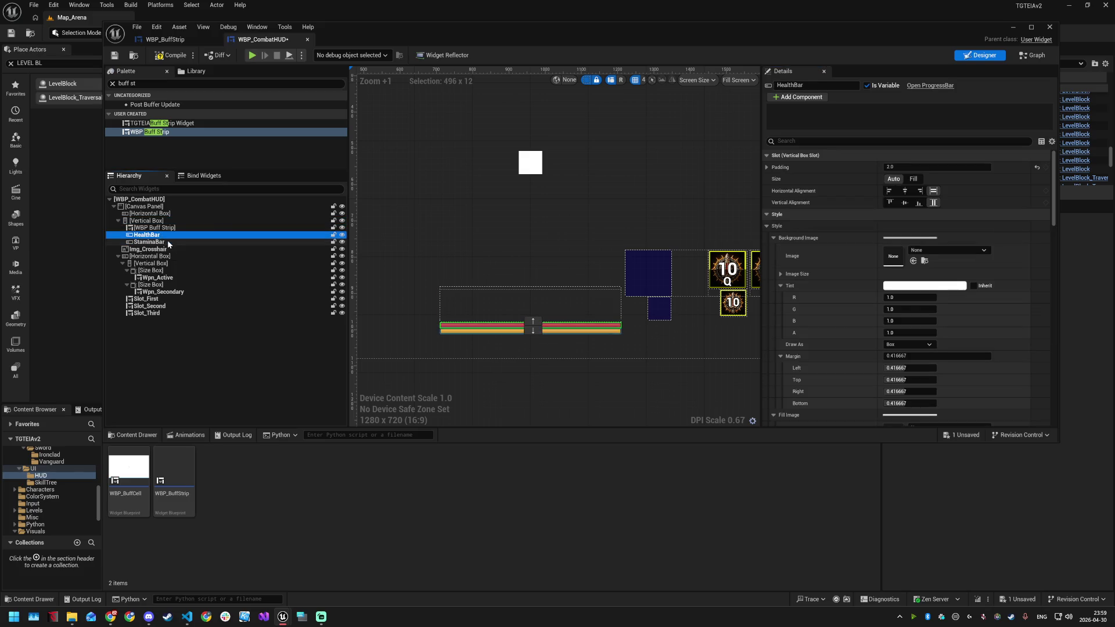
{"action": "left_click", "coordinate": [172, 235]}
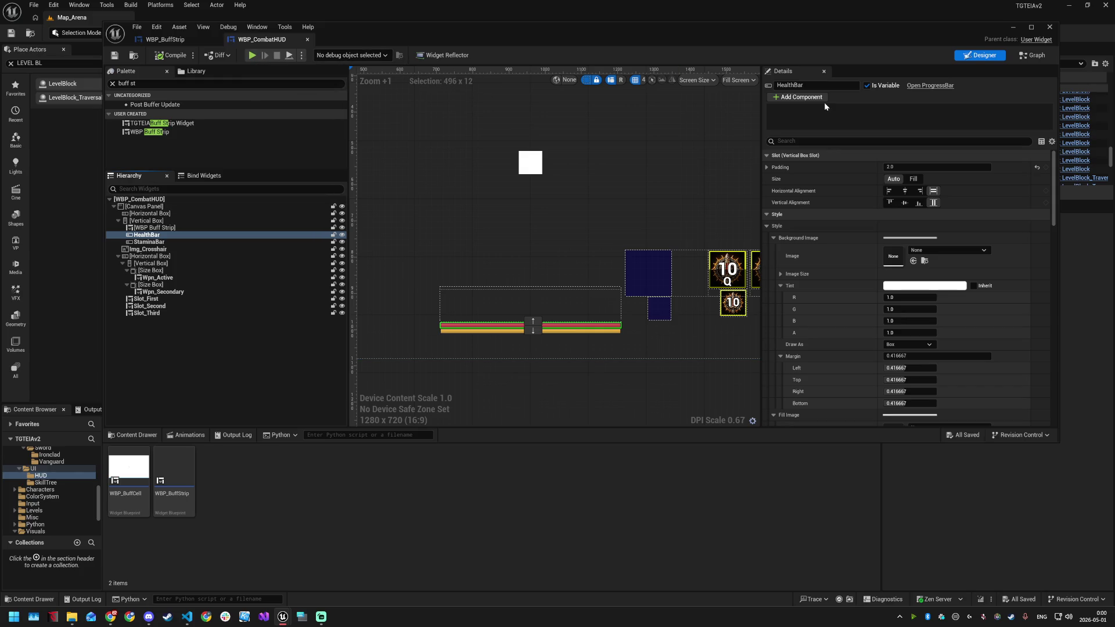
Close the WBP_CombatHUD editor, reposition the viewport camera, and check the Play mode options
{"action": "left_click", "coordinate": [1050, 27]}
{"action": "left_click_drag", "start_coordinate": [457, 163], "coordinate": [406, 192]}
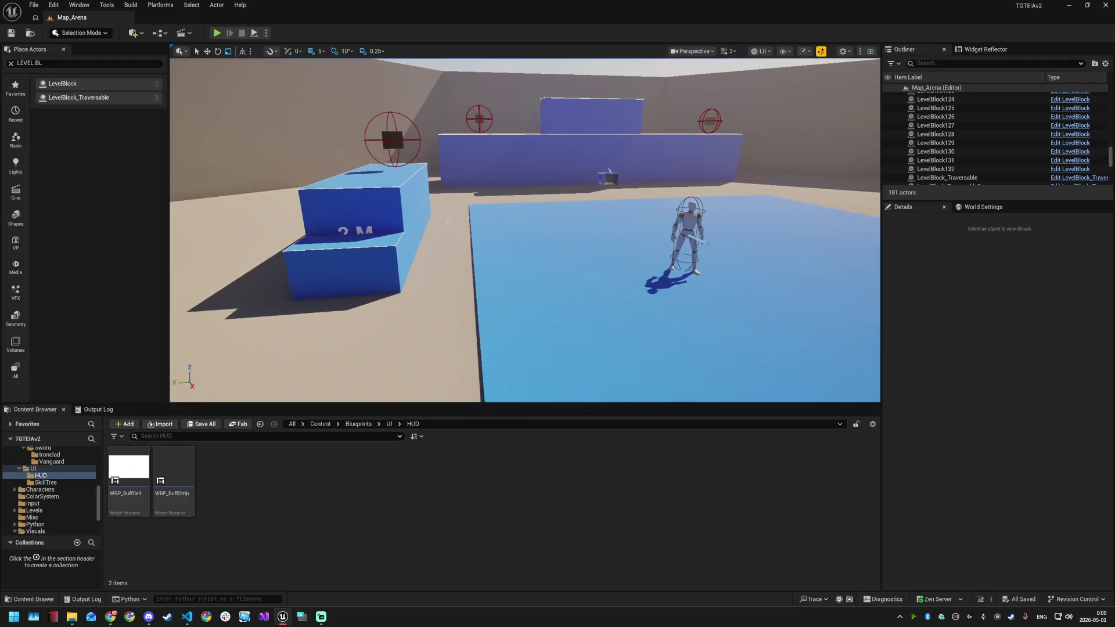
{"action": "left_click", "coordinate": [266, 34]}
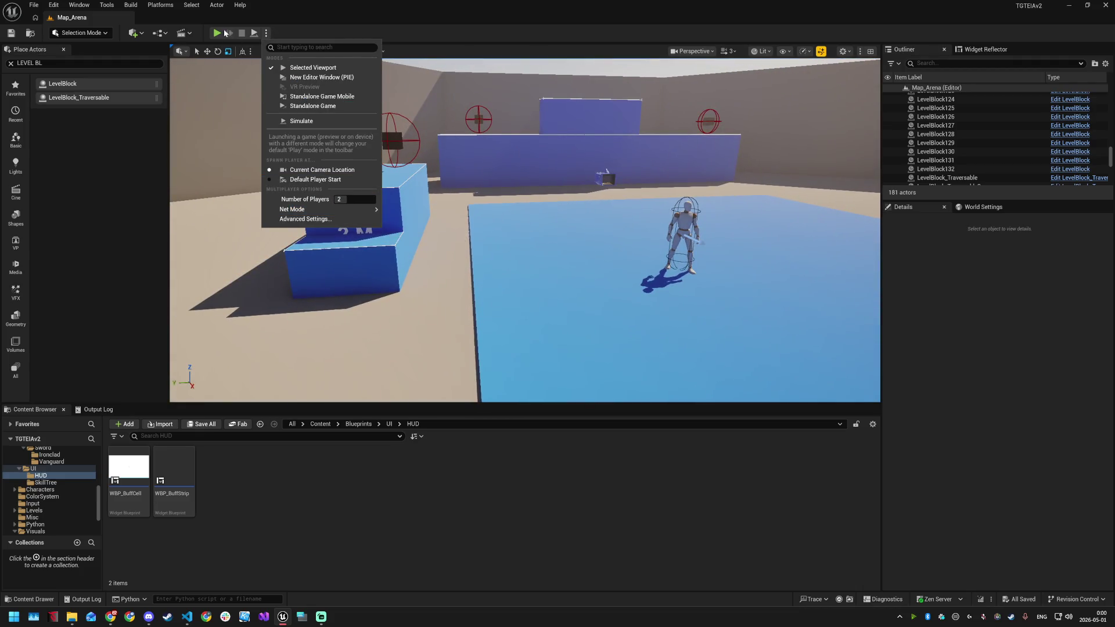
{"action": "left_click", "coordinate": [217, 58]}
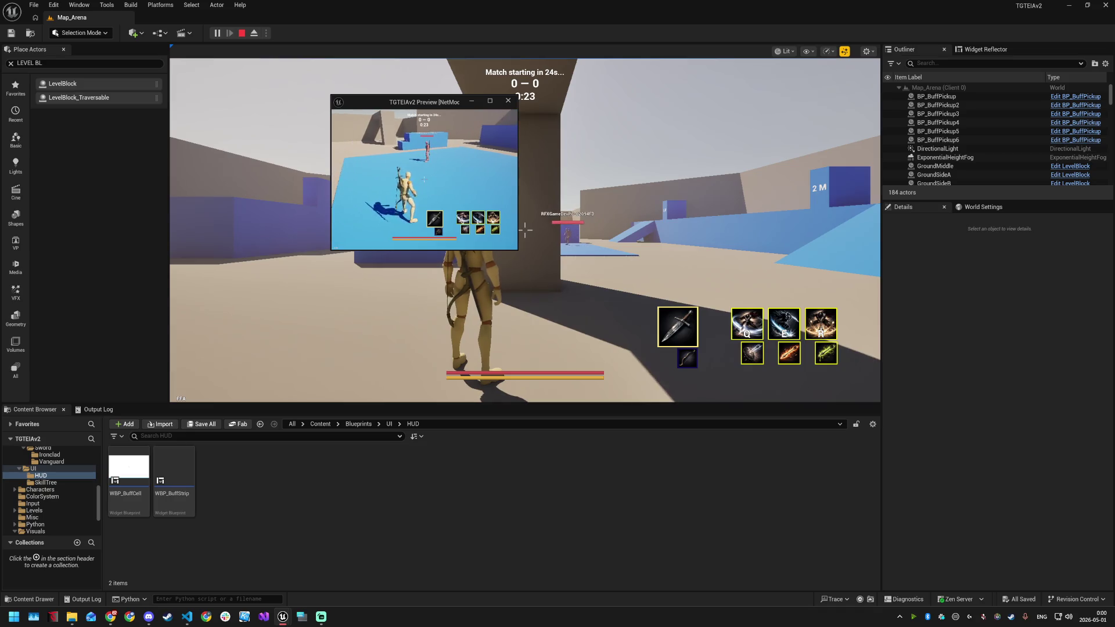
Apply GE_Burn to the player with Arena_TestApplyEffect and run across the arena
{"action": "key", "text": "super"}
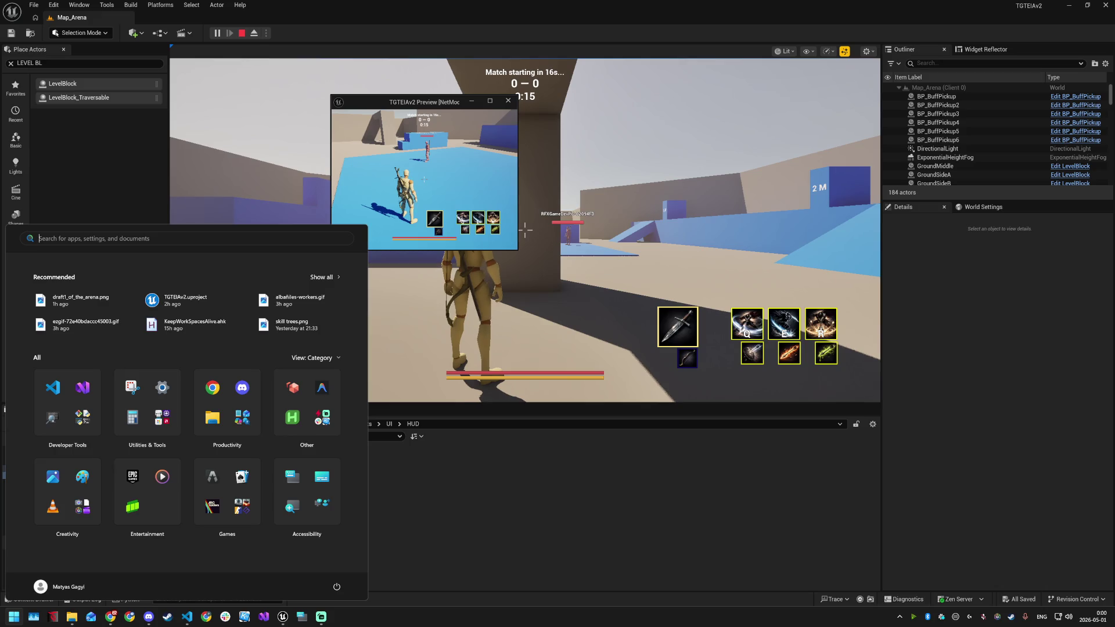
{"action": "key", "text": "Escape"}
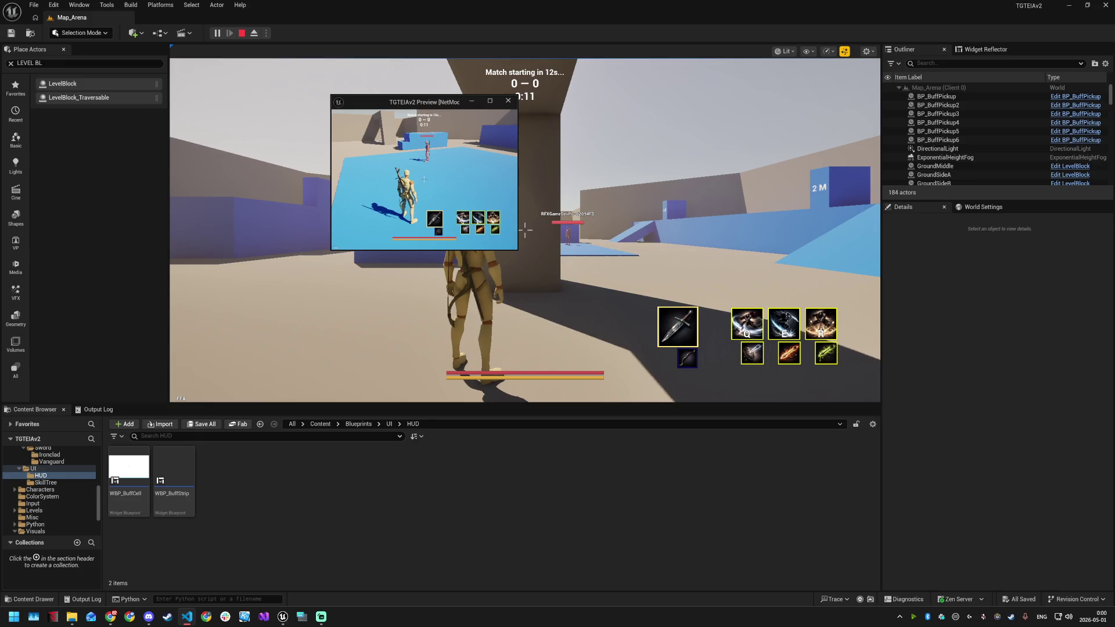
{"action": "left_click", "coordinate": [632, 288]}
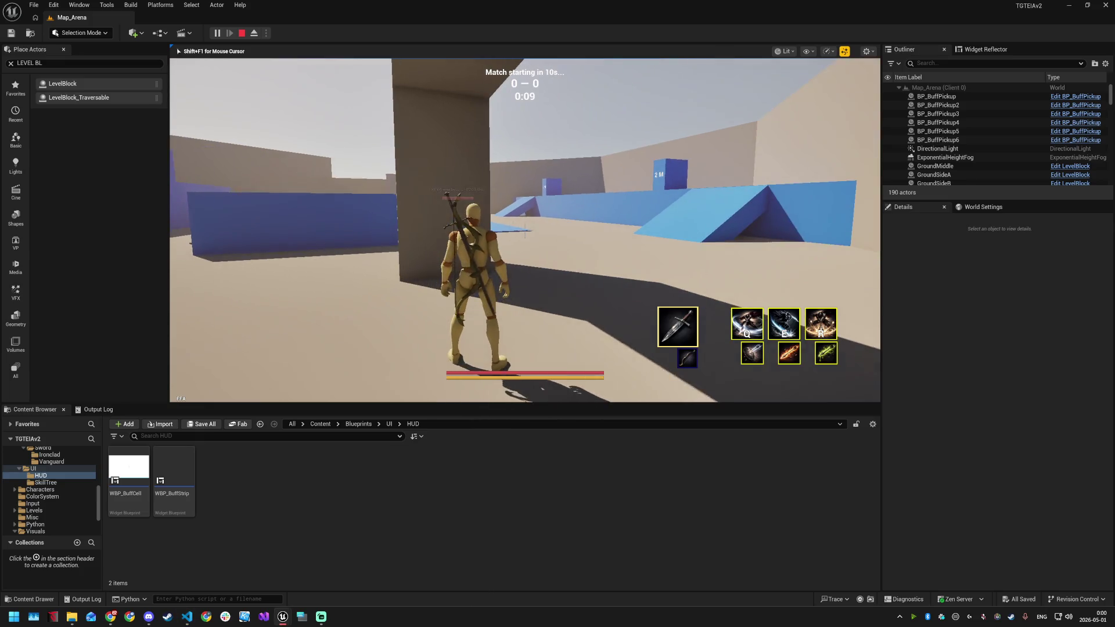
{"action": "key", "text": "grave"}
{"action": "key", "text": "Up"}
{"action": "key", "text": "Return"}
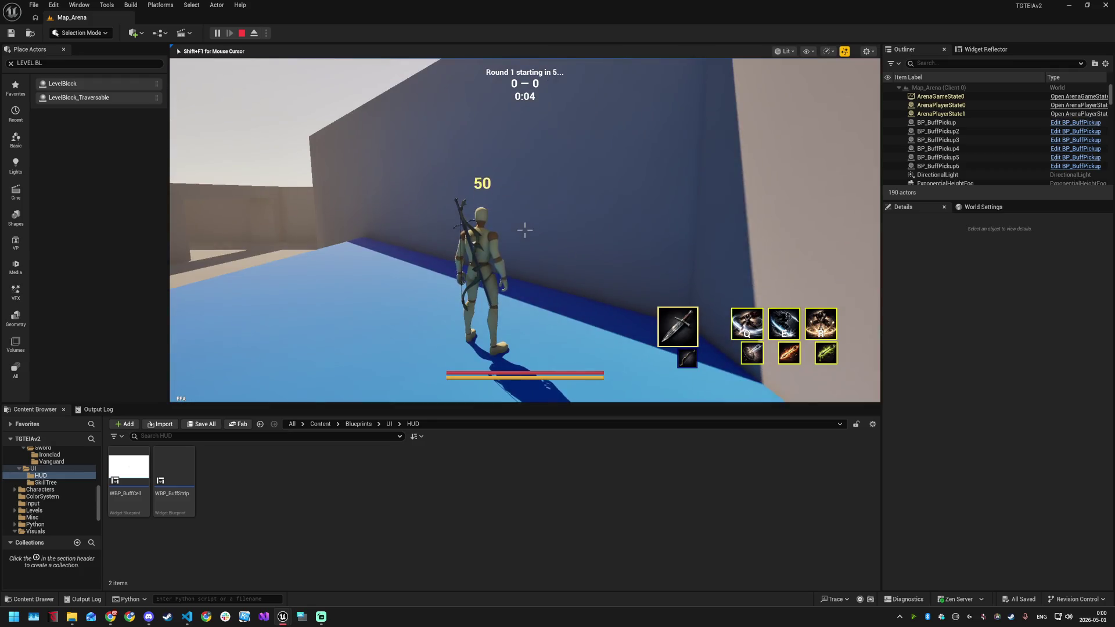
{"action": "key", "text": "grave"}
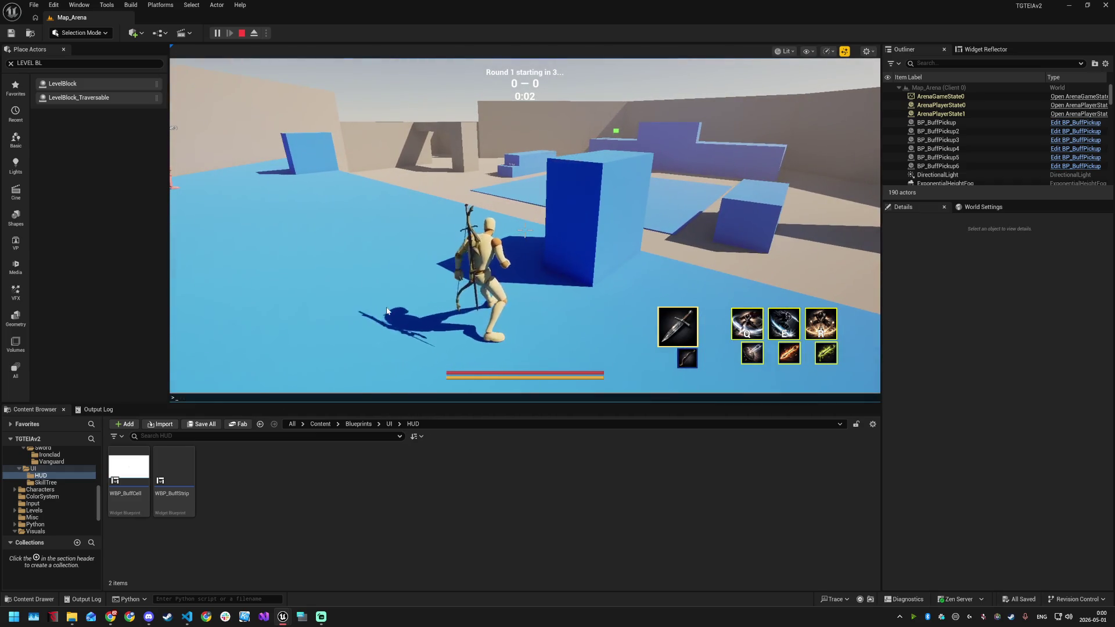
{"action": "type", "text": "Arena_TestApplyEffect /Game/Blueprints/GAS/Effects/CC/GE_Burn.GE_Burn 4.0 100"}
{"action": "left_click", "coordinate": [387, 312]}
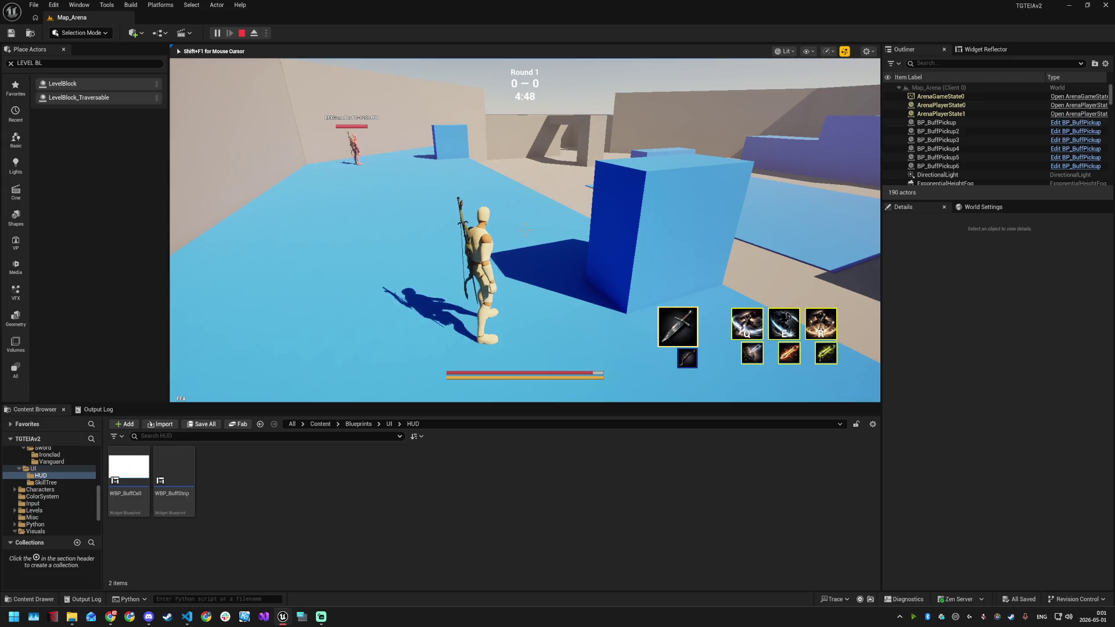
{"action": "key", "text": "w"}
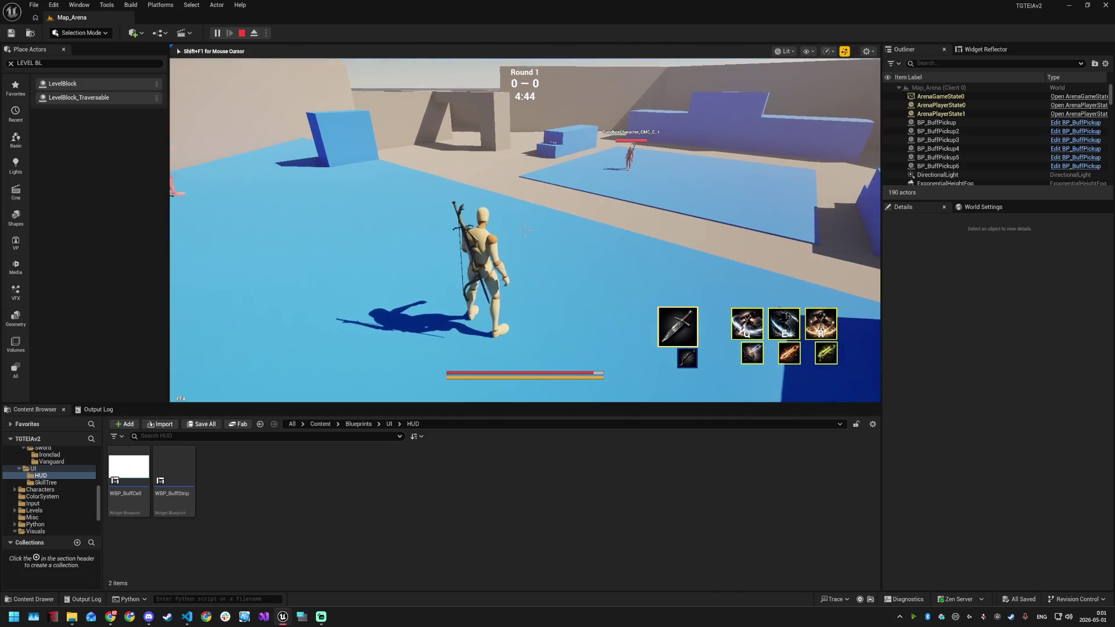
Free the mouse and open WBP_BuffCell from the UI/HUD folder in the Content Browser
{"action": "key", "text": "shift+F1"}
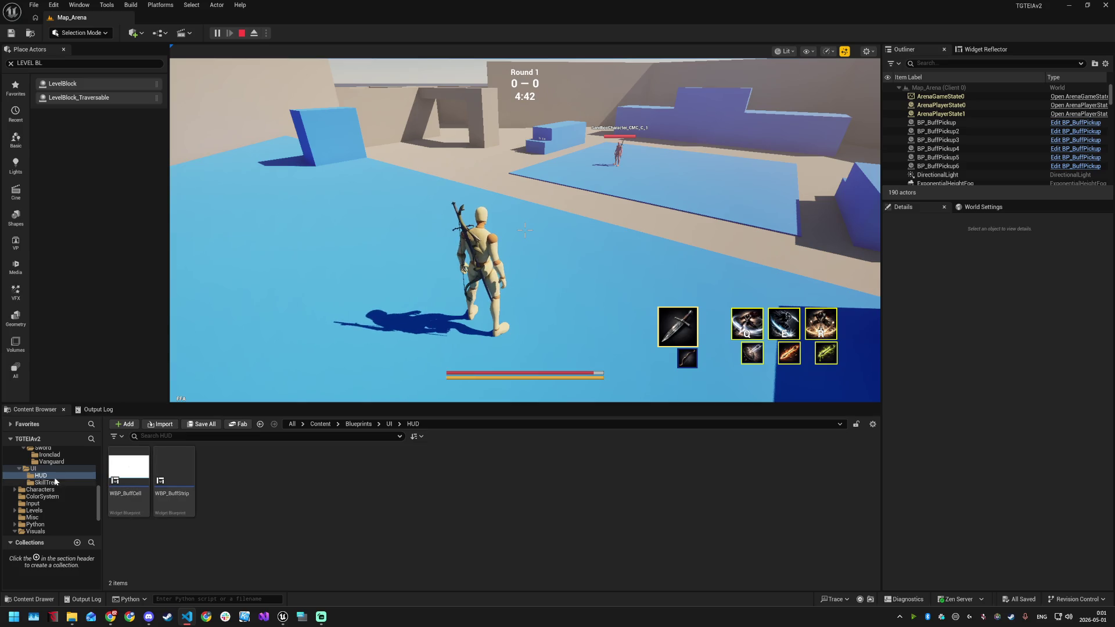
{"action": "left_click", "coordinate": [129, 447]}
{"action": "mouse_move", "coordinate": [129, 447]}
{"action": "left_mouse_down"}
{"action": "mouse_move", "coordinate": [61, 471]}
{"action": "mouse_move", "coordinate": [133, 474]}
{"action": "left_mouse_up"}
{"action": "double_click", "coordinate": [133, 474]}
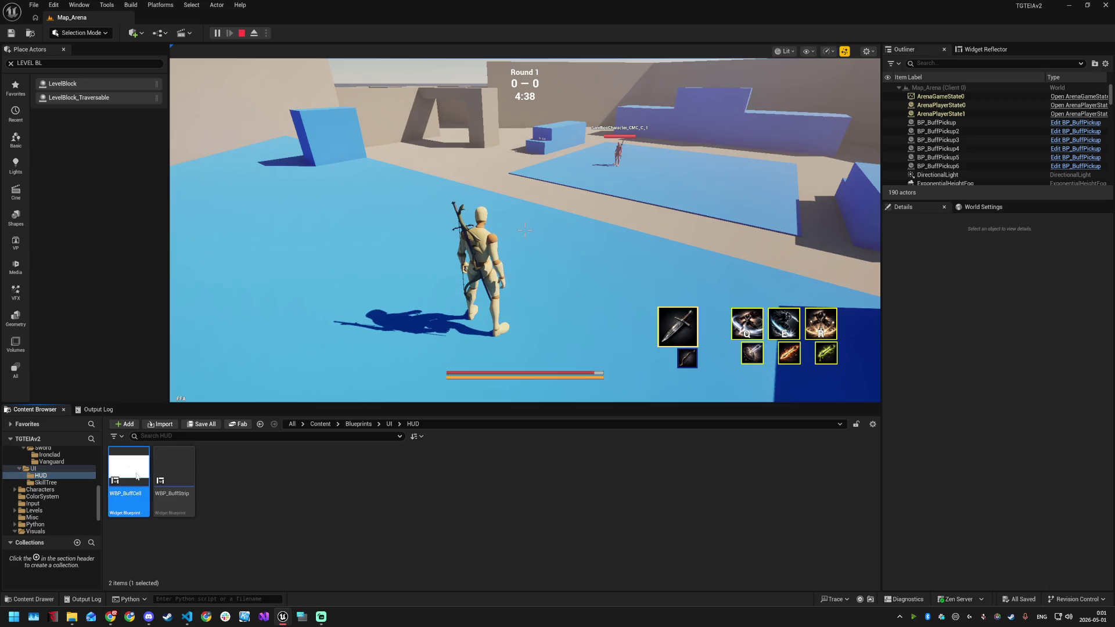
Set WBP_BuffCell's StackText Visibility to Collapsed, save, and minimize the editor
{"action": "left_click", "coordinate": [180, 231]}
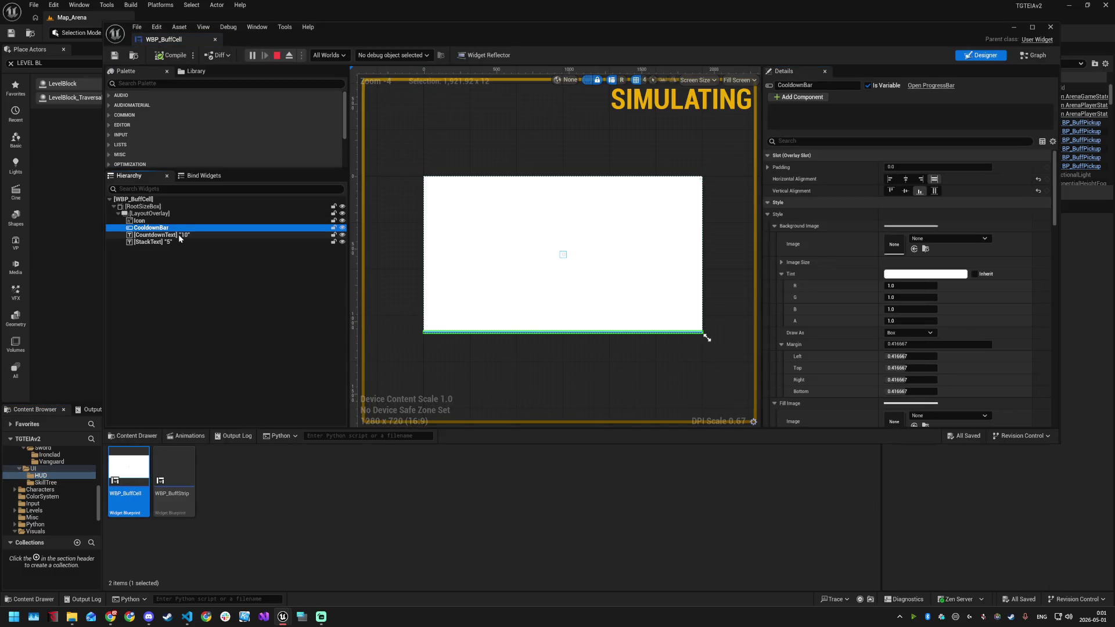
{"action": "left_click", "coordinate": [179, 241]}
{"action": "left_click", "coordinate": [810, 140]}
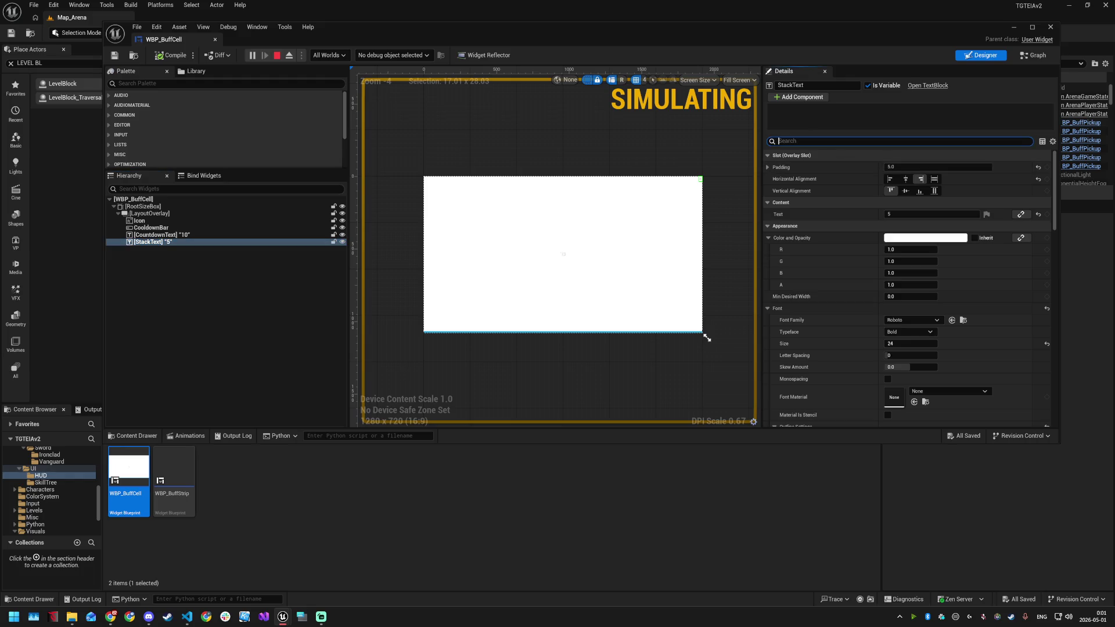
{"action": "type", "text": "collap"}
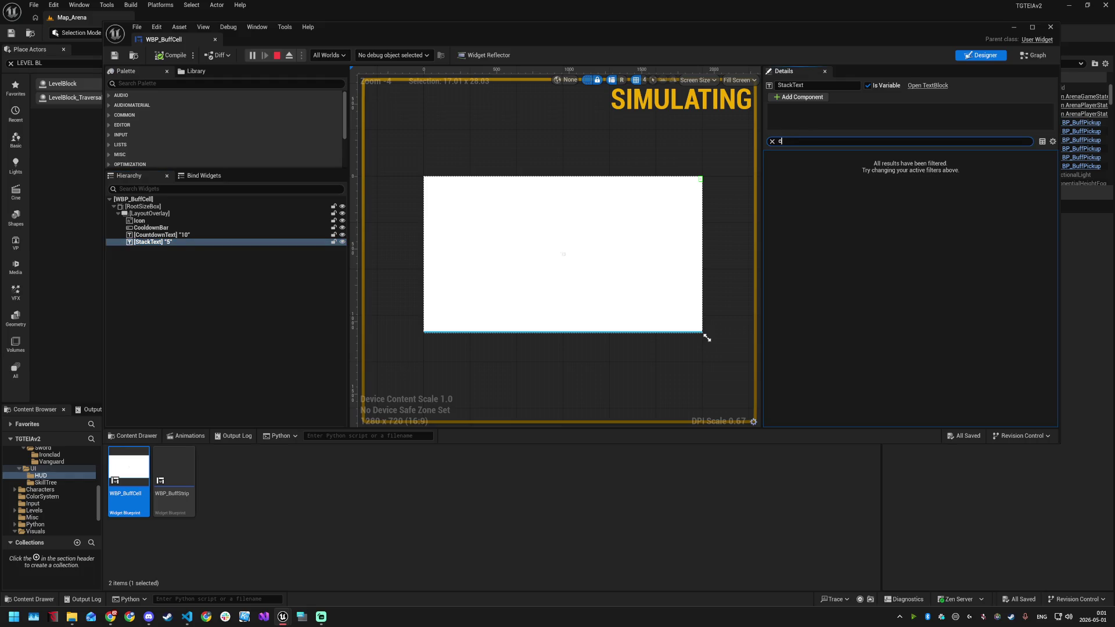
{"action": "type", "text": "s"}
{"action": "left_click", "coordinate": [911, 167]}
{"action": "left_click", "coordinate": [911, 182]}
{"action": "key", "text": "ctrl+s"}
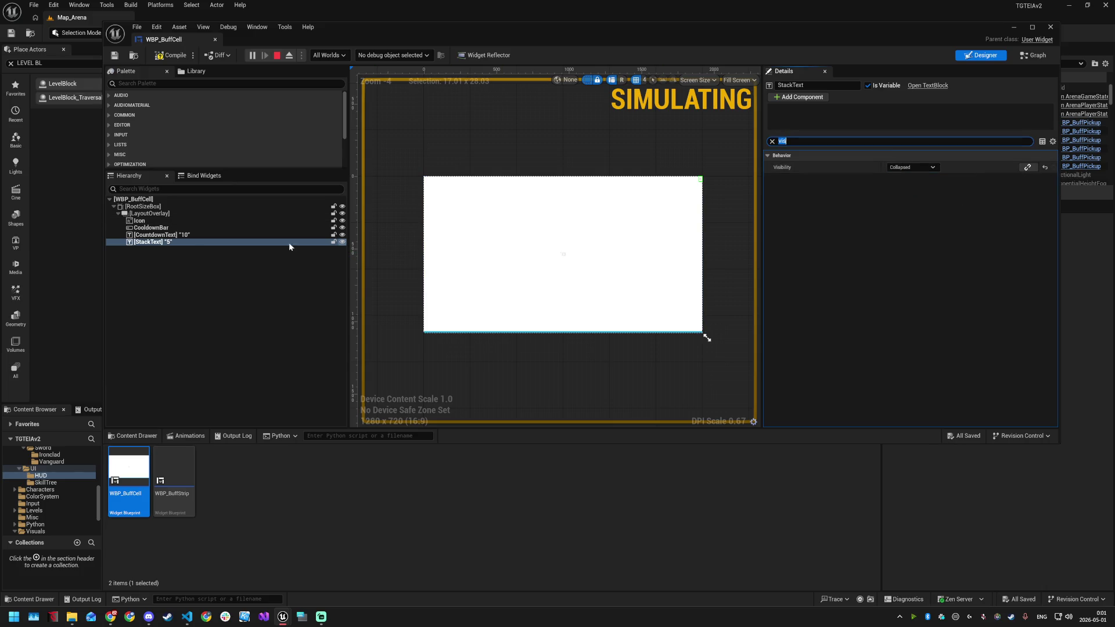
{"action": "left_click", "coordinate": [1013, 29]}
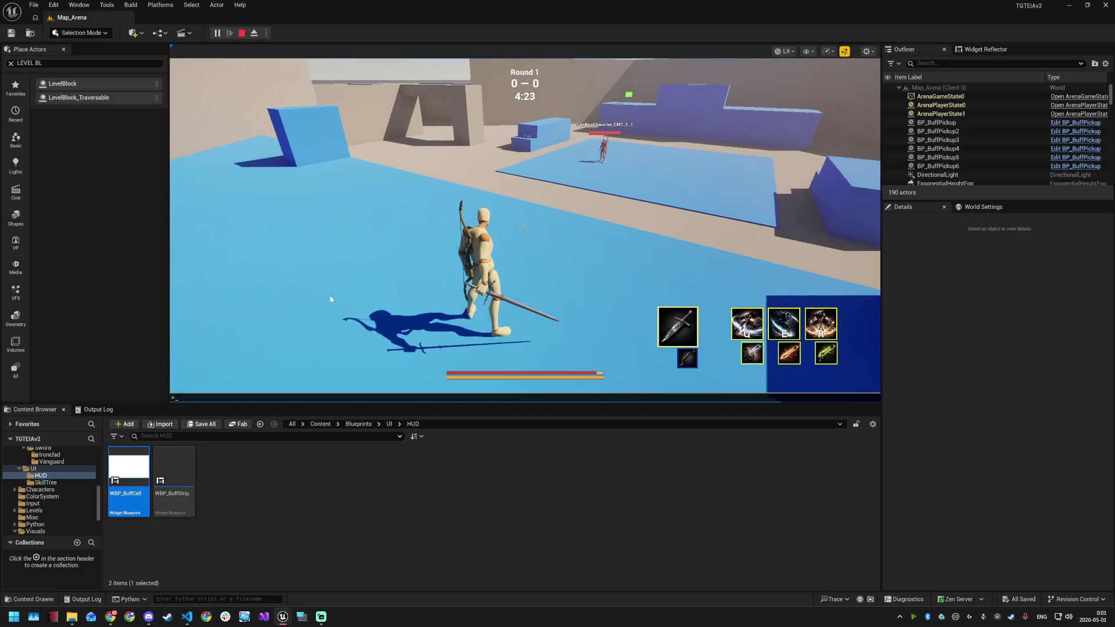
Reapply the GE_Burn test effect several times from the console history
{"action": "key", "text": "grave"}
{"action": "key", "text": "Up"}
{"action": "key", "text": "Return"}
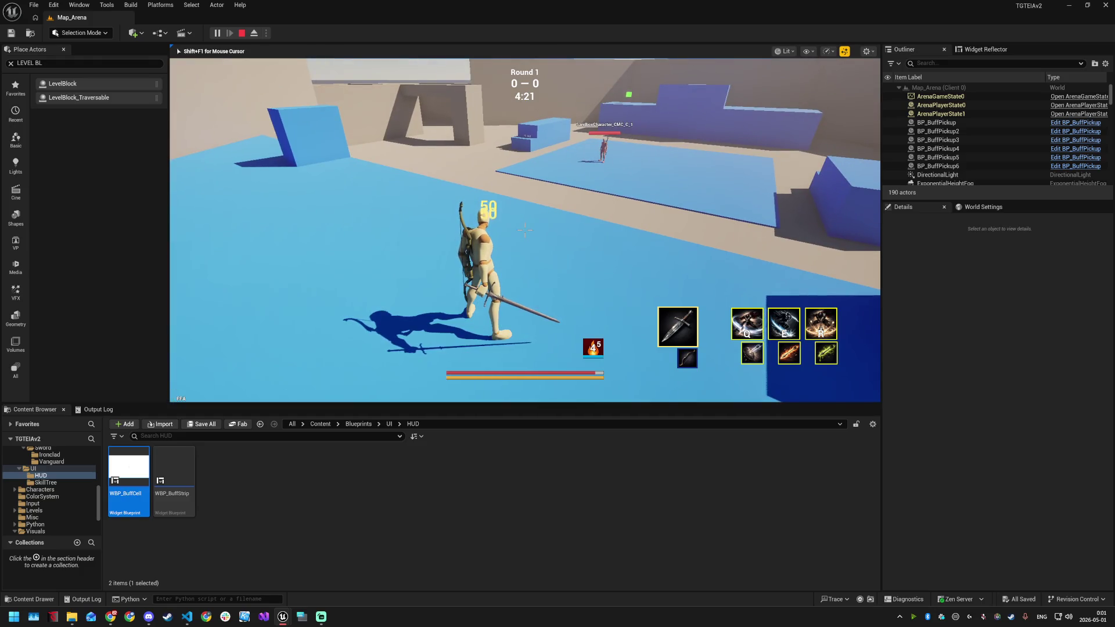
{"action": "key", "text": "grave"}
{"action": "key", "text": "Up"}
{"action": "key", "text": "Return"}
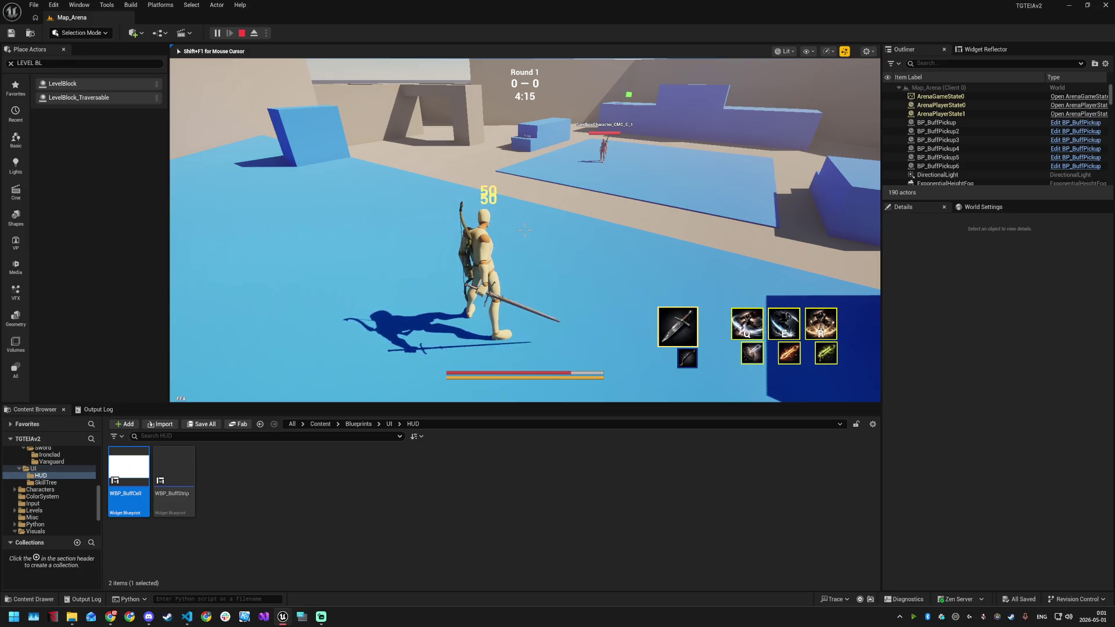
{"action": "key", "text": "grave"}
{"action": "key", "text": "grave"}
{"action": "key", "text": "grave"}
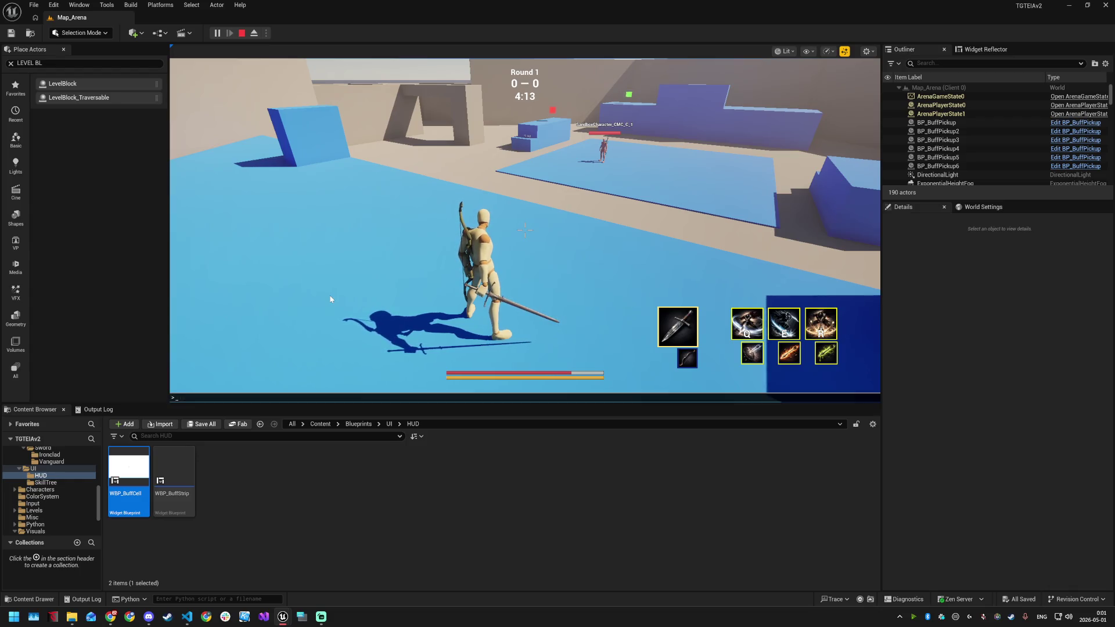
{"action": "key", "text": "grave"}
{"action": "key", "text": "grave"}
{"action": "key", "text": "grave"}
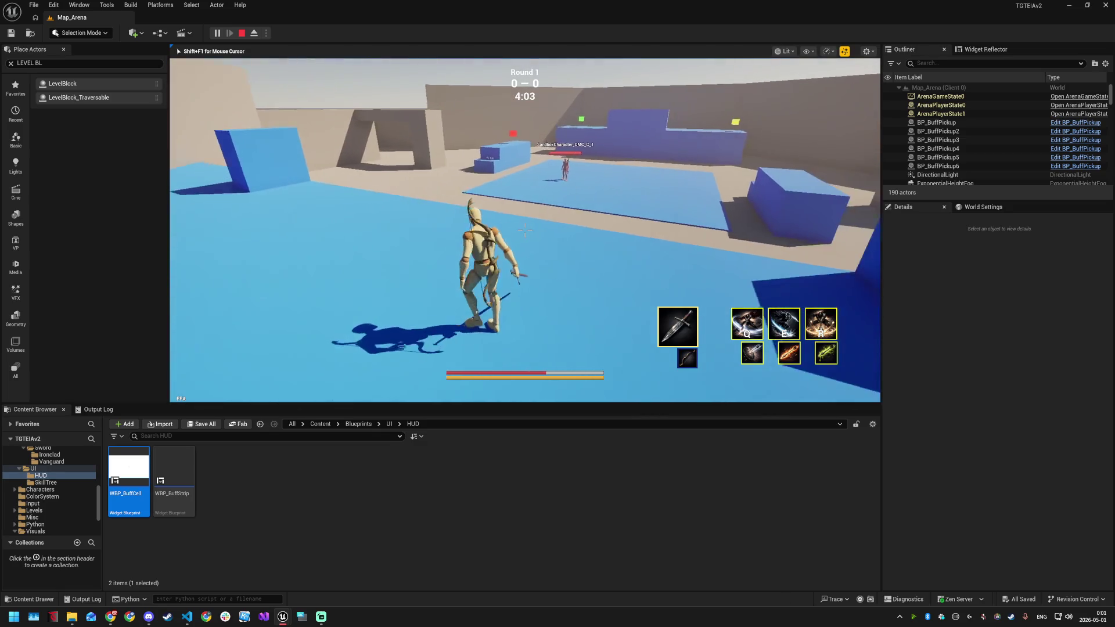
Restart the Play-in-Editor session with Alt+P and return to the editor
{"action": "key", "text": "super"}
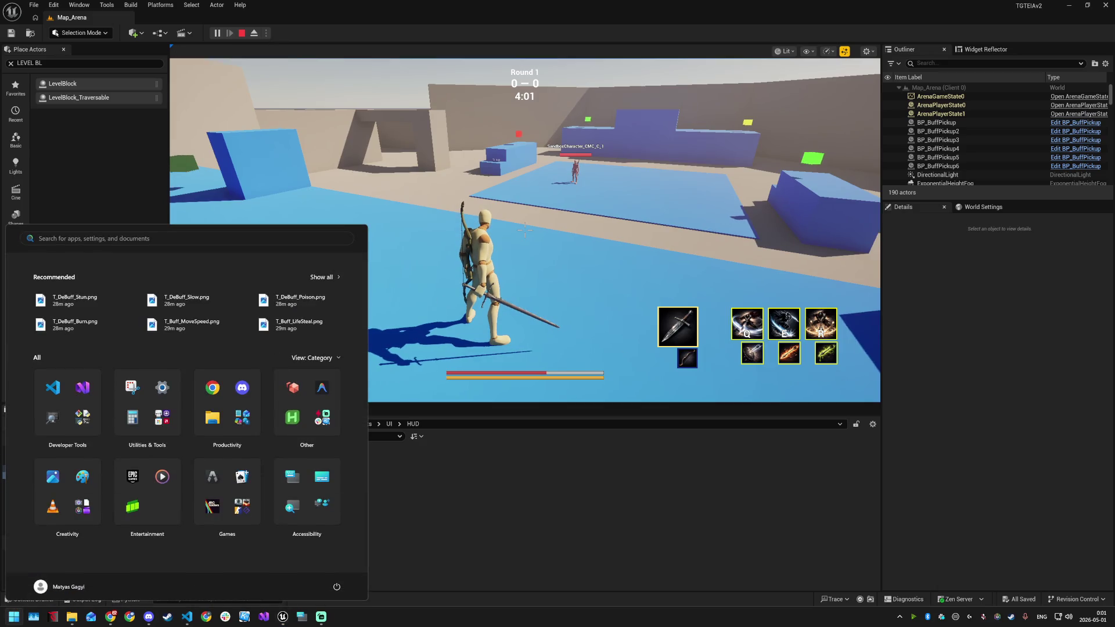
{"action": "key", "text": "Escape"}
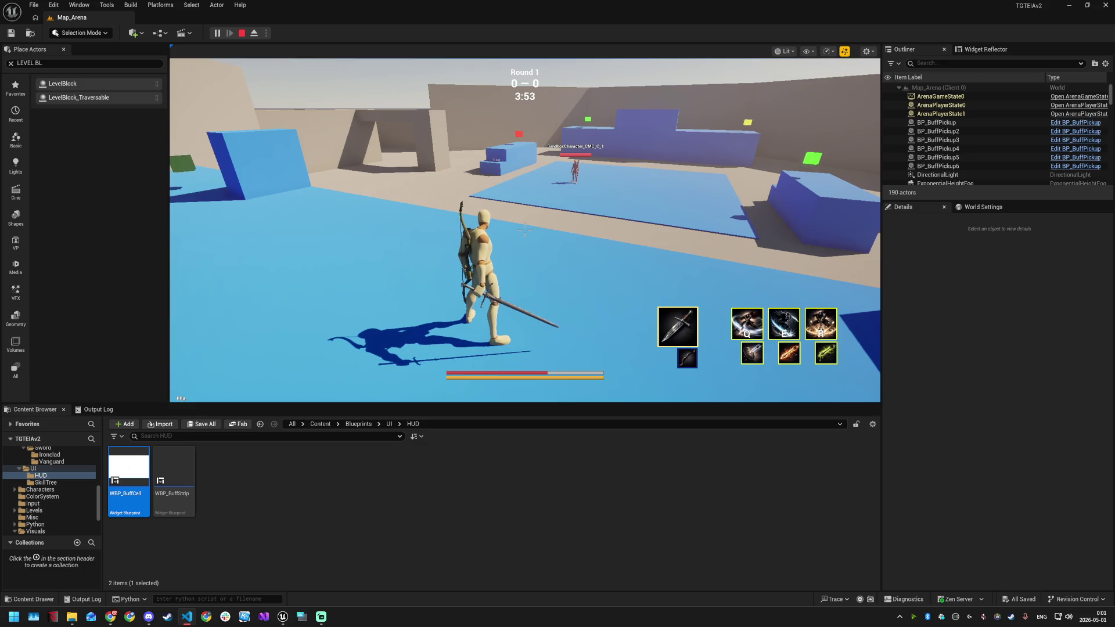
{"action": "left_click", "coordinate": [579, 290]}
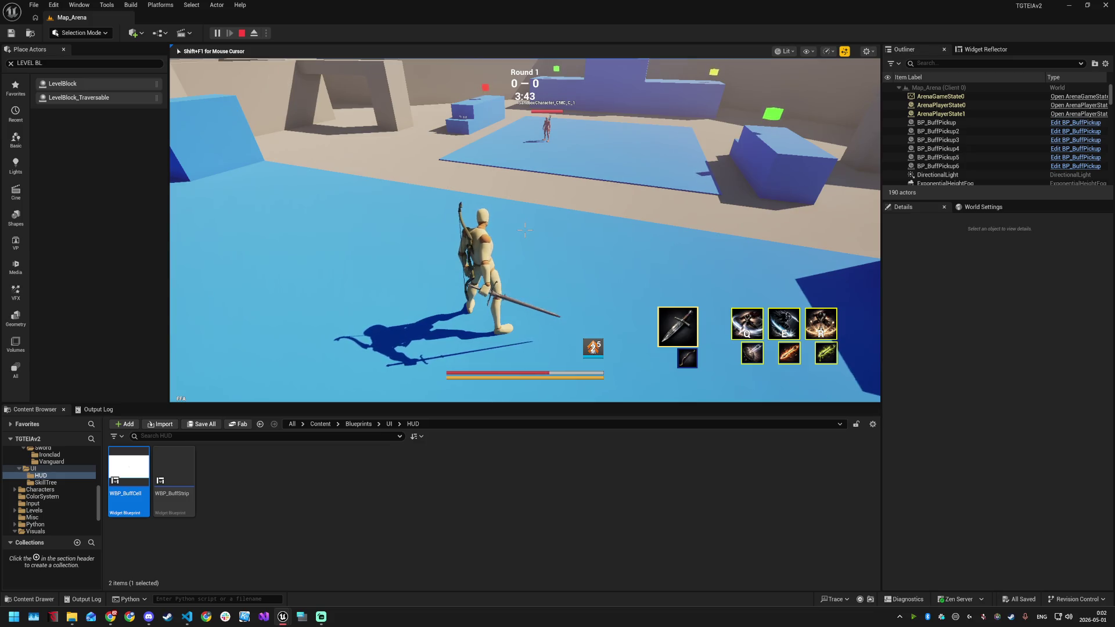
{"action": "key", "text": "super"}
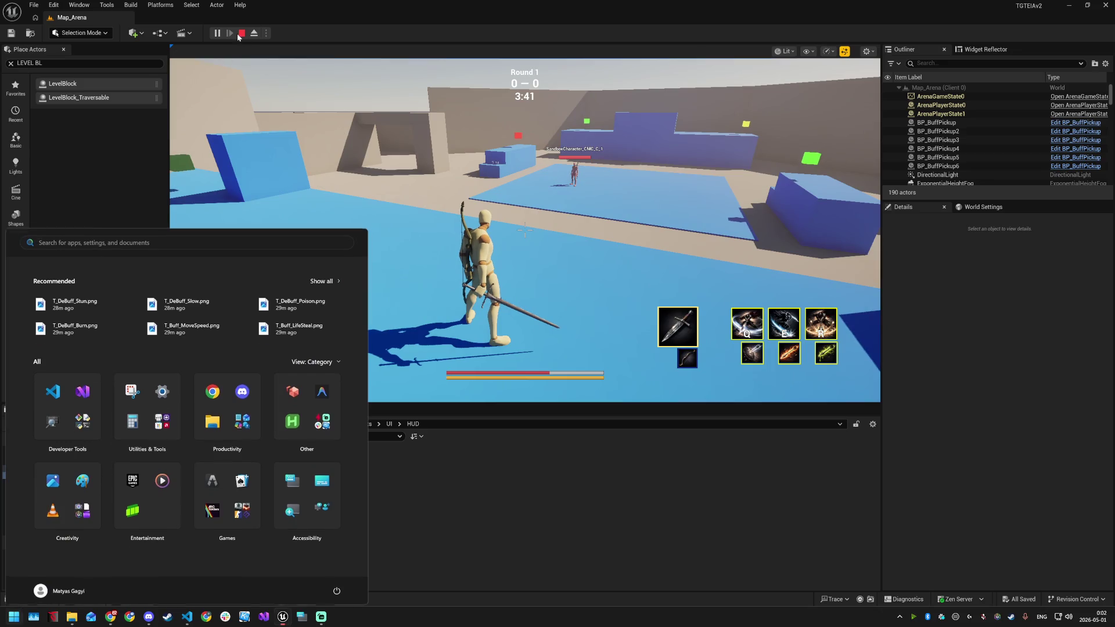
{"action": "key", "text": "Escape"}
{"action": "key", "text": "Escape"}
{"action": "key", "text": "alt+p"}
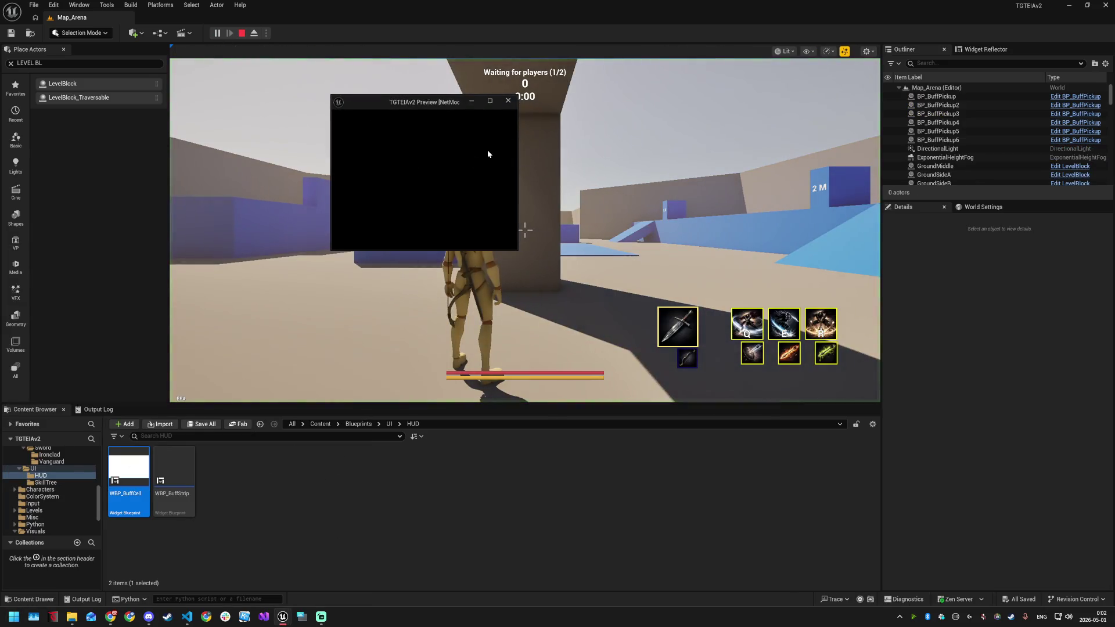
{"action": "key", "text": "super"}
{"action": "key", "text": "super"}
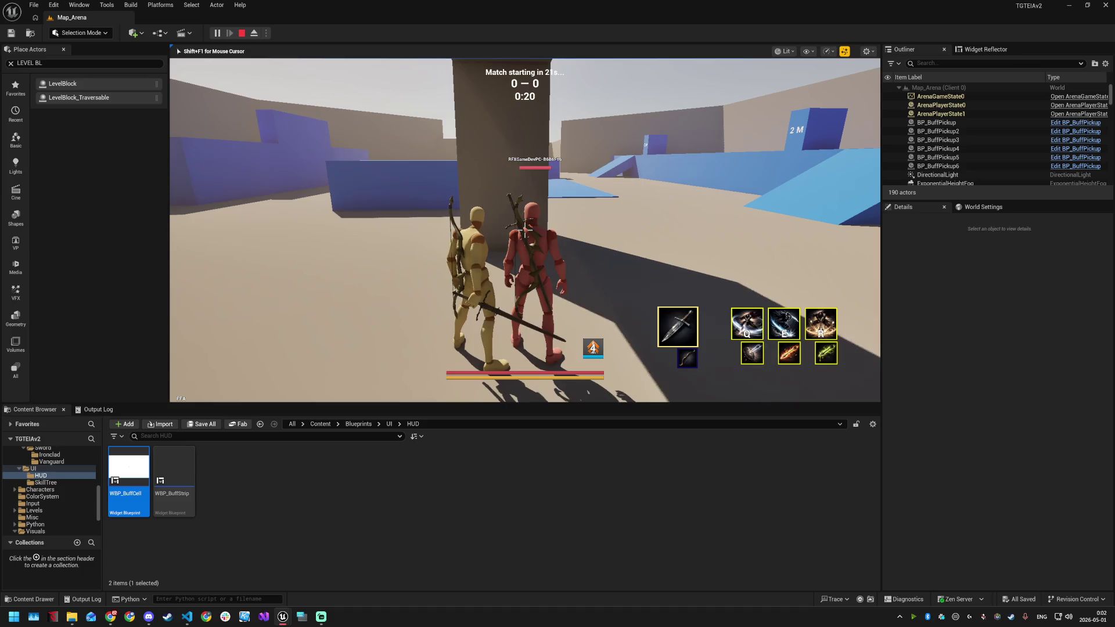
{"action": "key", "text": "super"}
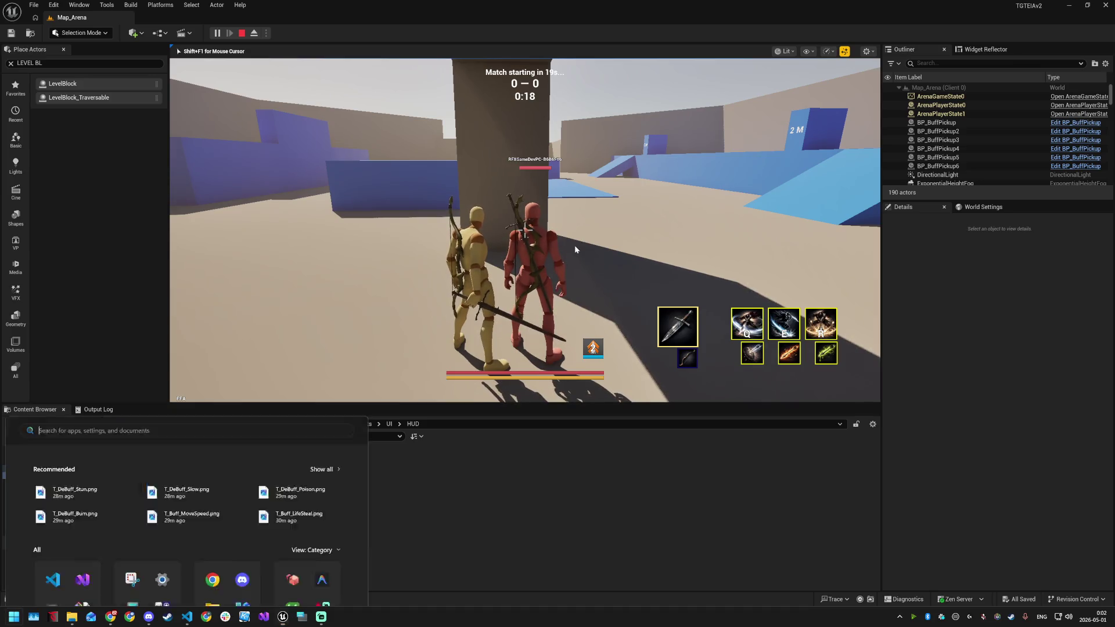
{"action": "left_click", "coordinate": [549, 442]}
In WBP_BuffStrip, set BuffsContainer's Horizontal Alignment to Left, then review DebuffsContainer and Separator settings
{"action": "double_click", "coordinate": [175, 473]}
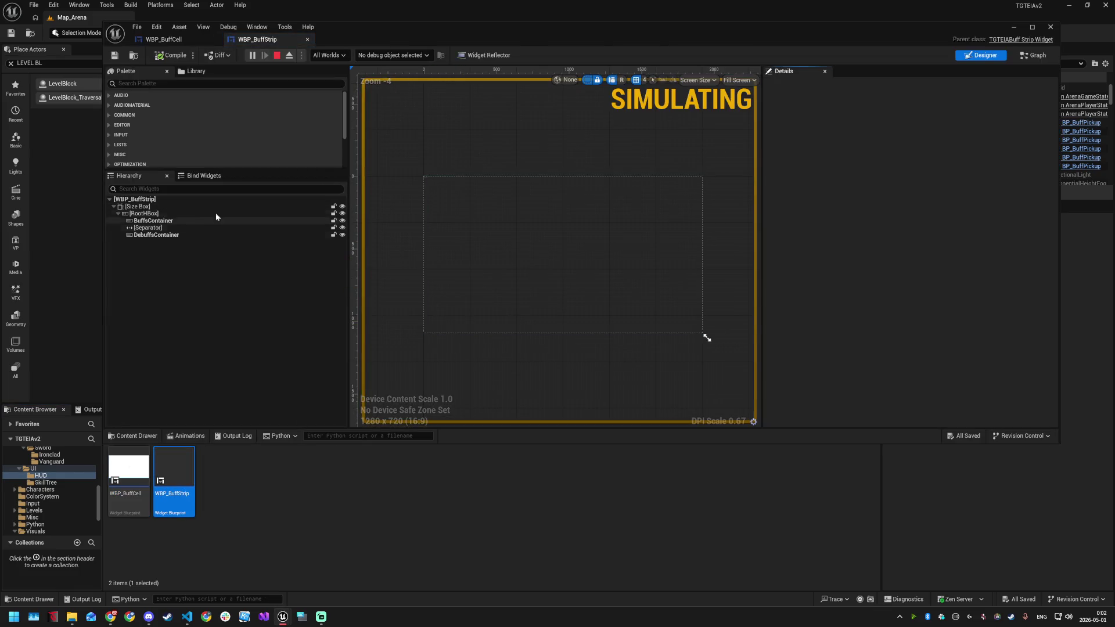
{"action": "left_click", "coordinate": [194, 221]}
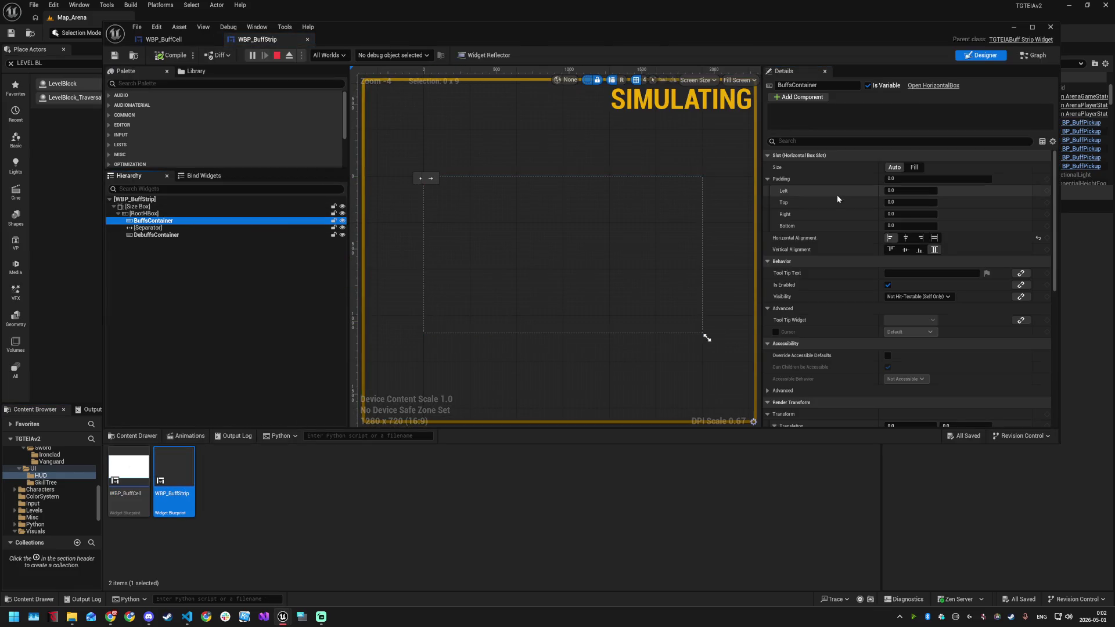
{"action": "left_click", "coordinate": [887, 239]}
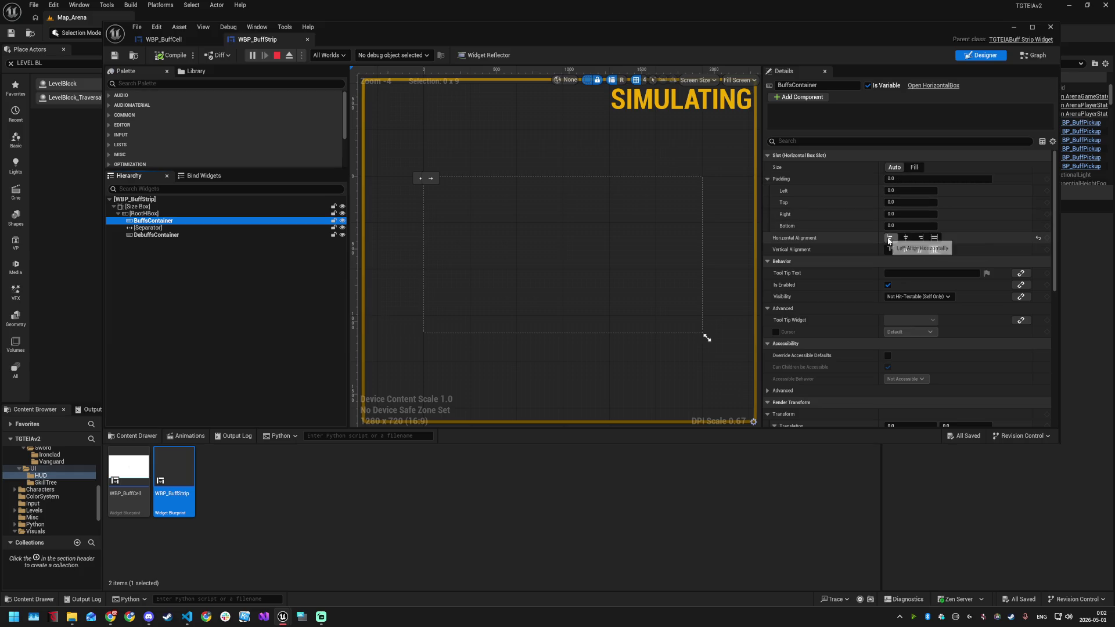
{"action": "left_click", "coordinate": [206, 235]}
{"action": "left_click", "coordinate": [206, 228]}
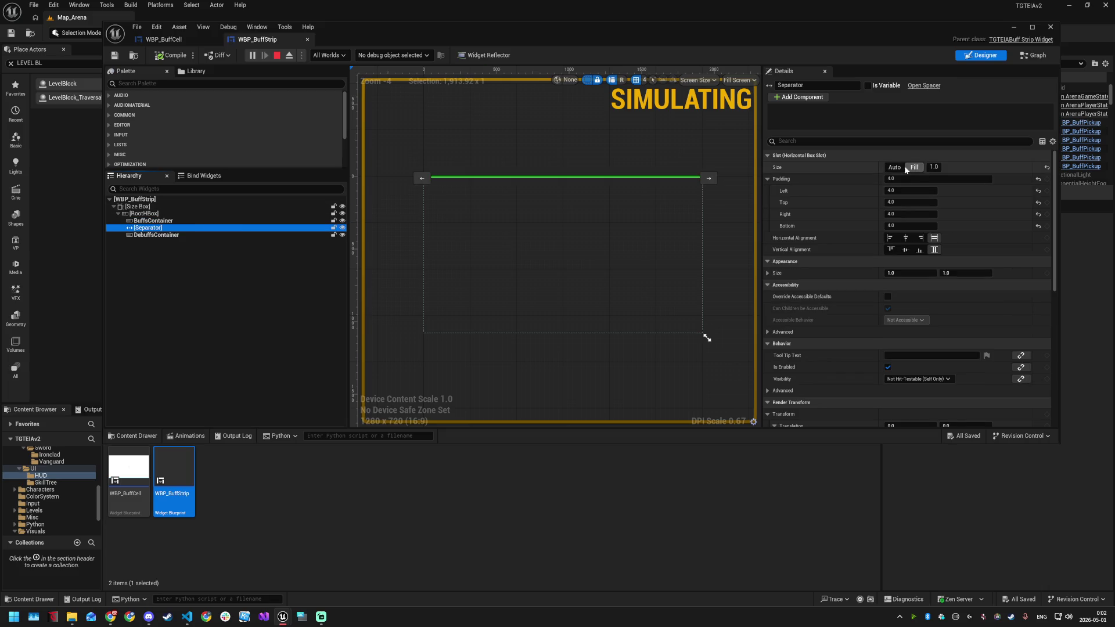
{"action": "left_click", "coordinate": [170, 221]}
{"action": "left_click", "coordinate": [176, 235]}
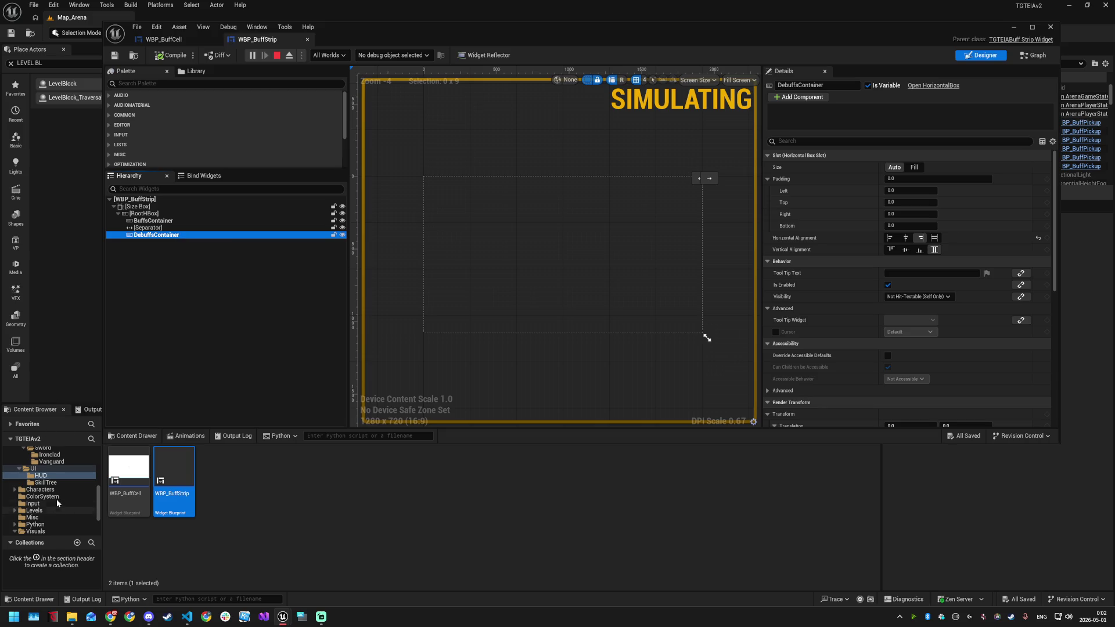
Browse the Content Browser to GAS/Effects/Buffs and open GE_Buff_DamageMultiplier's class defaults
{"action": "scroll", "coordinate": [62, 497], "scroll_direction": "down", "scroll_amount": 4}
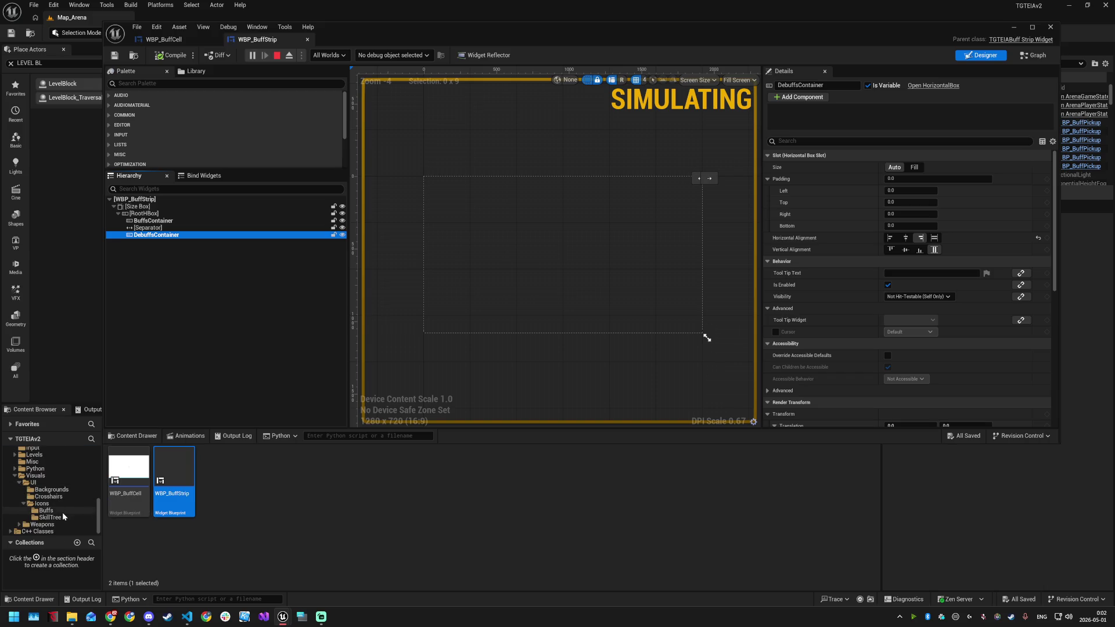
{"action": "left_click", "coordinate": [47, 511]}
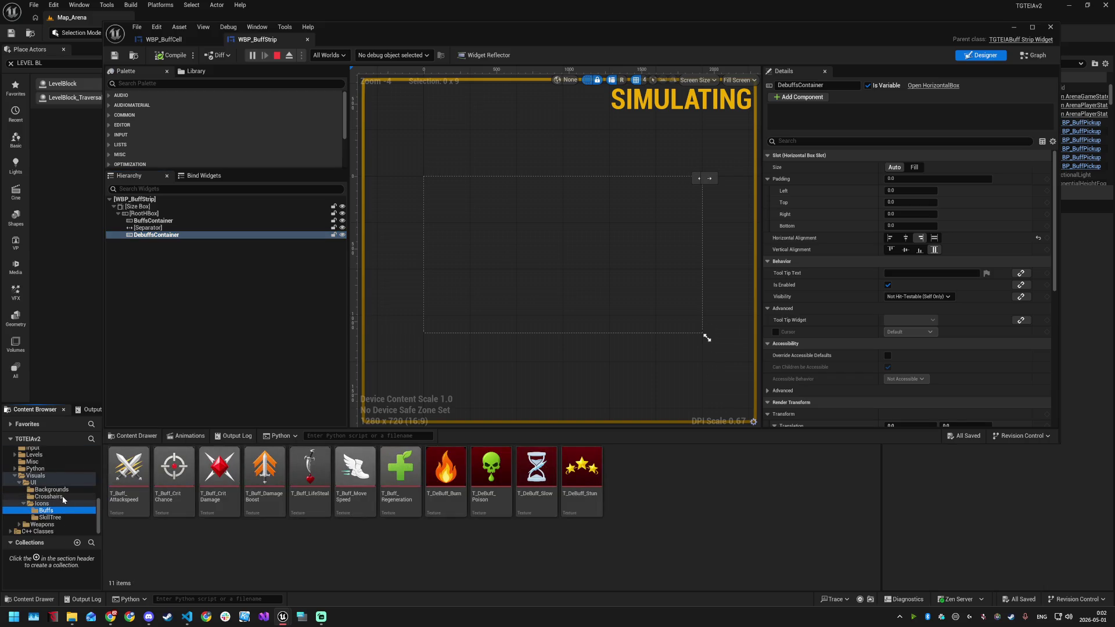
{"action": "scroll", "coordinate": [59, 496], "scroll_direction": "up", "scroll_amount": 1}
{"action": "scroll", "coordinate": [58, 494], "scroll_direction": "up", "scroll_amount": 4}
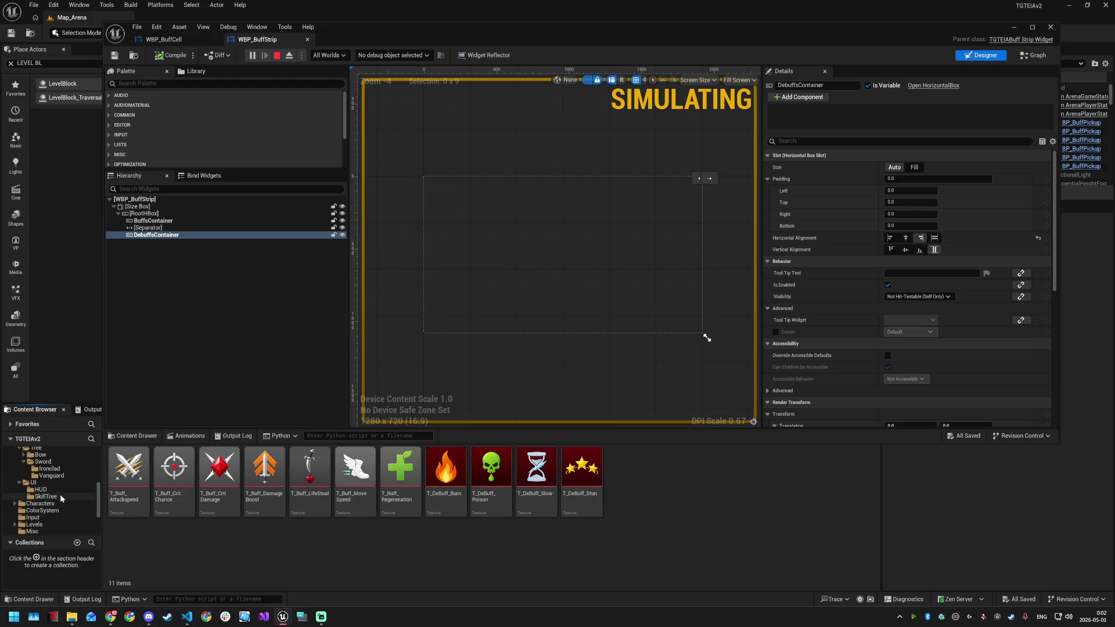
{"action": "scroll", "coordinate": [60, 496], "scroll_direction": "up", "scroll_amount": 4}
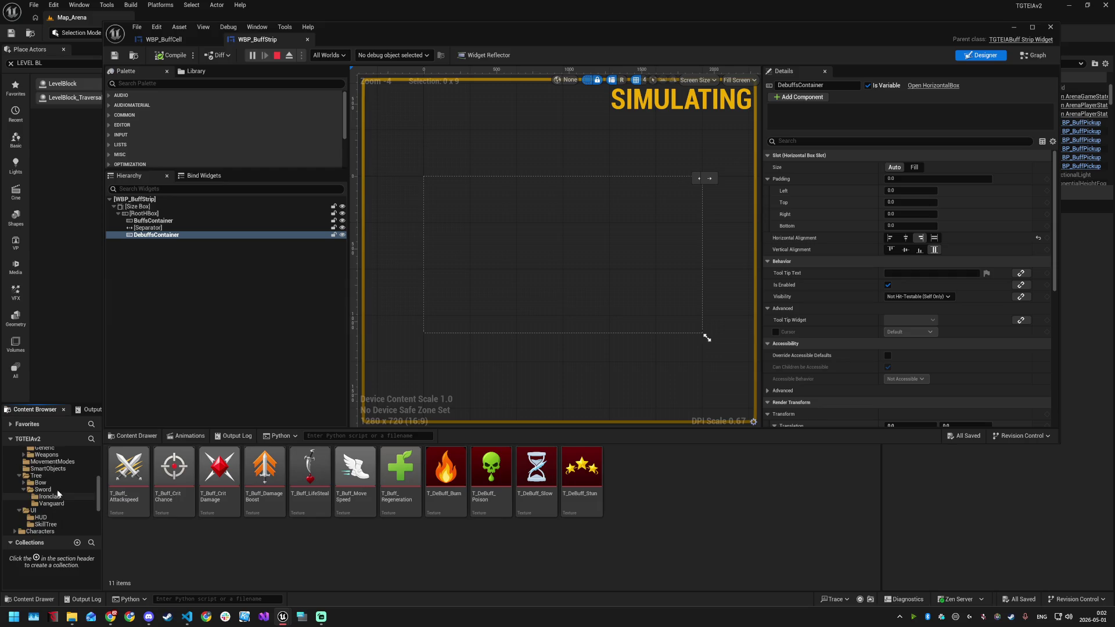
{"action": "scroll", "coordinate": [57, 485], "scroll_direction": "up", "scroll_amount": 2}
{"action": "scroll", "coordinate": [55, 482], "scroll_direction": "up", "scroll_amount": 2}
{"action": "left_click", "coordinate": [55, 477]}
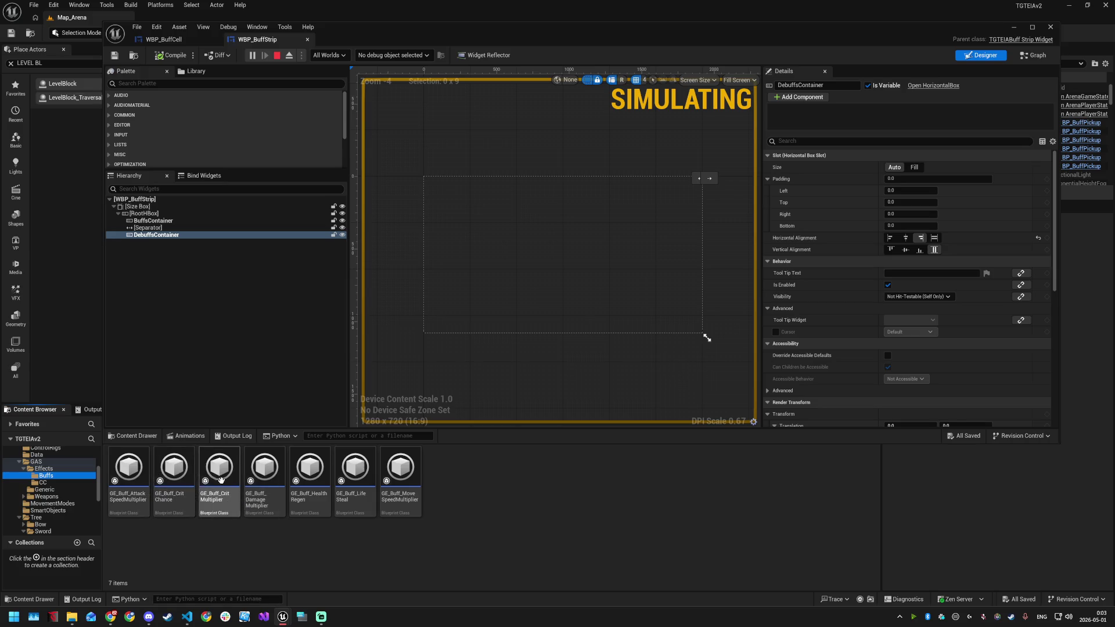
{"action": "left_click", "coordinate": [271, 478]}
{"action": "double_click", "coordinate": [273, 477]}
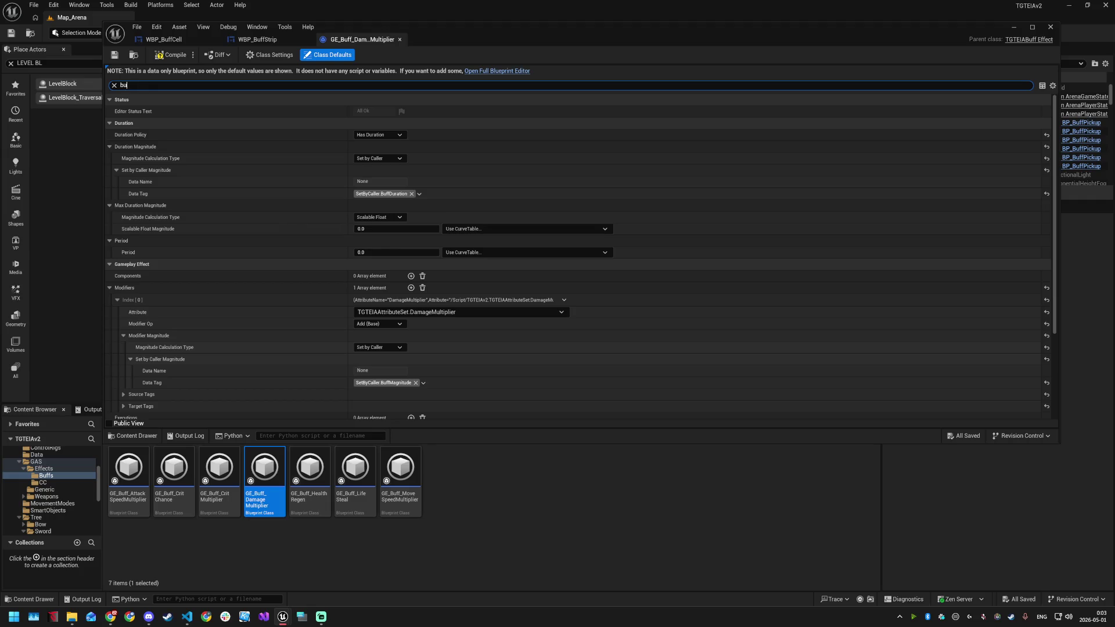
Confirm GE_Buff_DamageMultiplier stays in the Buff category with T_Buff_DamageBoost icon, compile, and close it
{"action": "type", "text": "f"}
{"action": "left_click", "coordinate": [384, 111]}
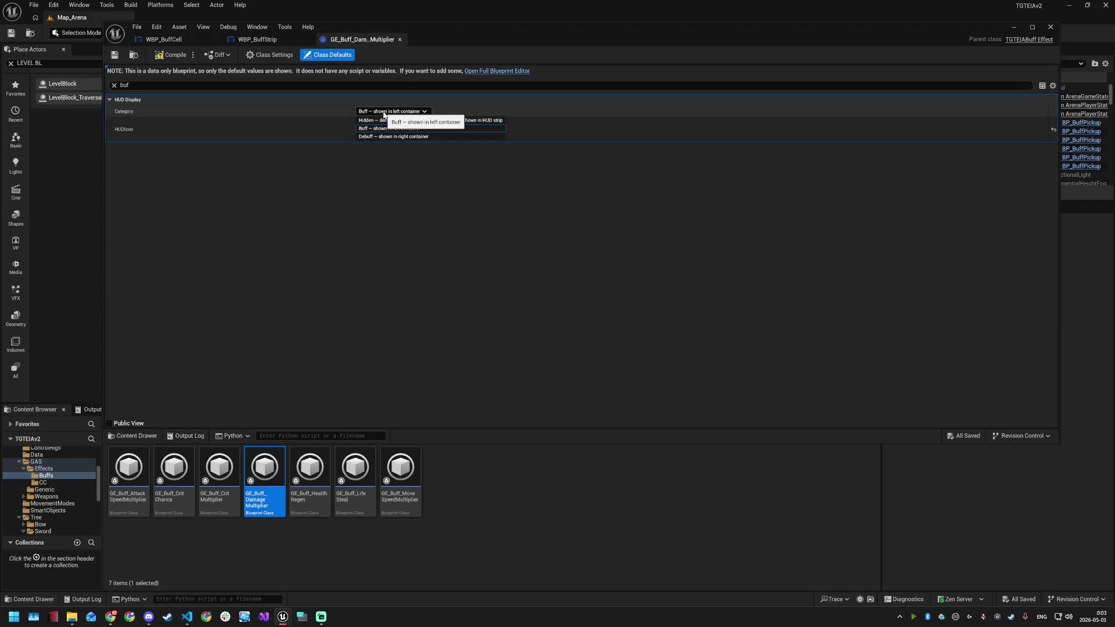
{"action": "left_click", "coordinate": [384, 113]}
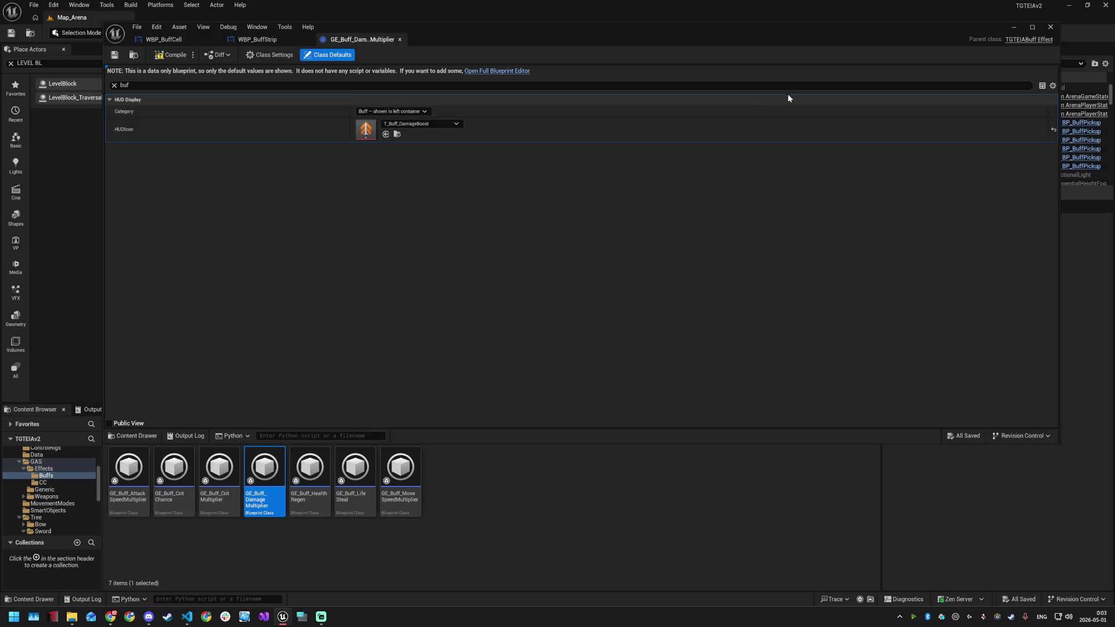
{"action": "left_click", "coordinate": [159, 56]}
{"action": "left_click", "coordinate": [1033, 28]}
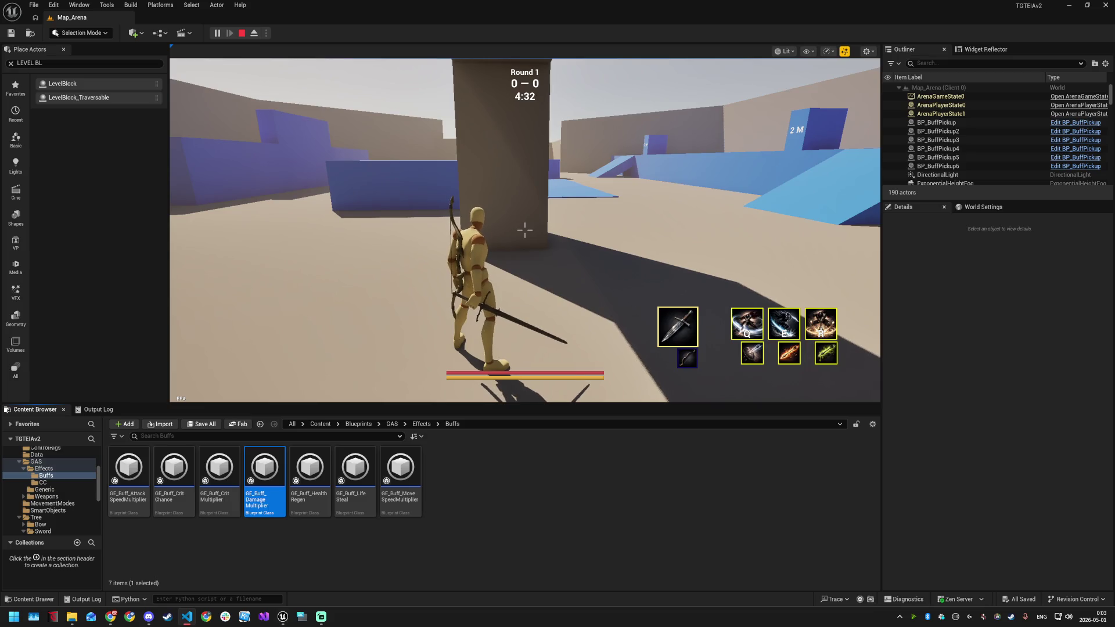
Back in the running game, apply GE_Slow to the player via the recalled console command
{"action": "left_click", "coordinate": [658, 263]}
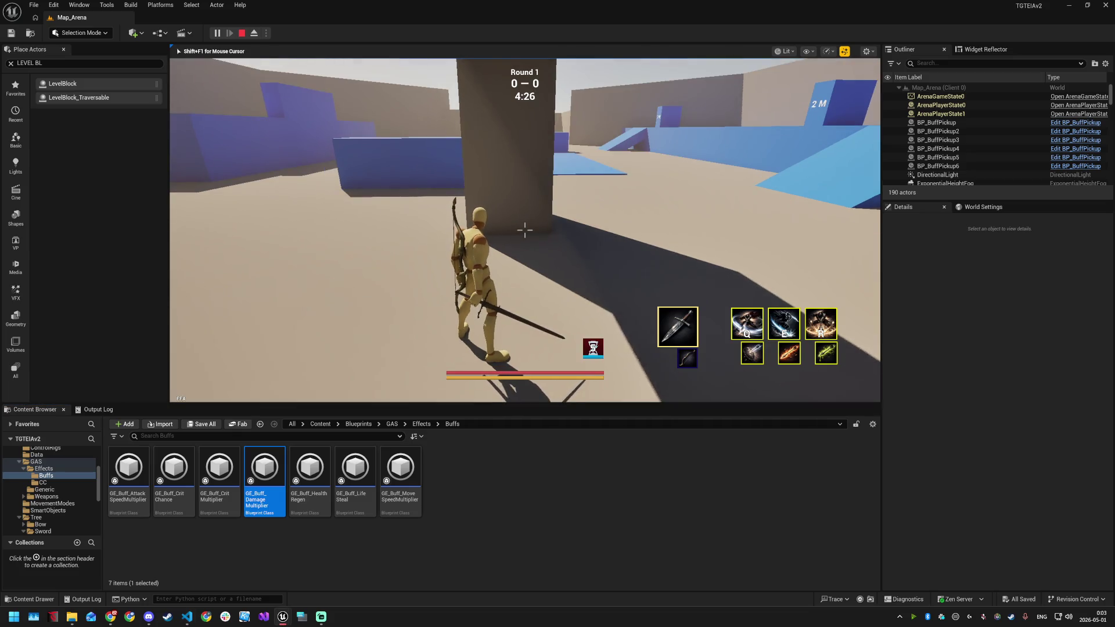
{"action": "key", "text": "super"}
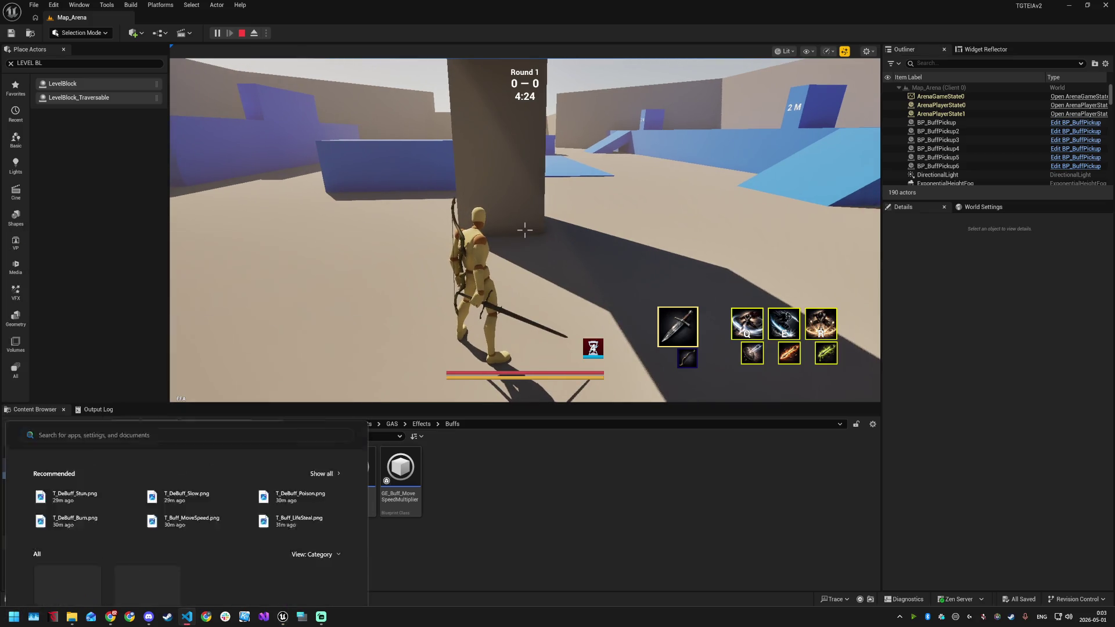
{"action": "key", "text": "super"}
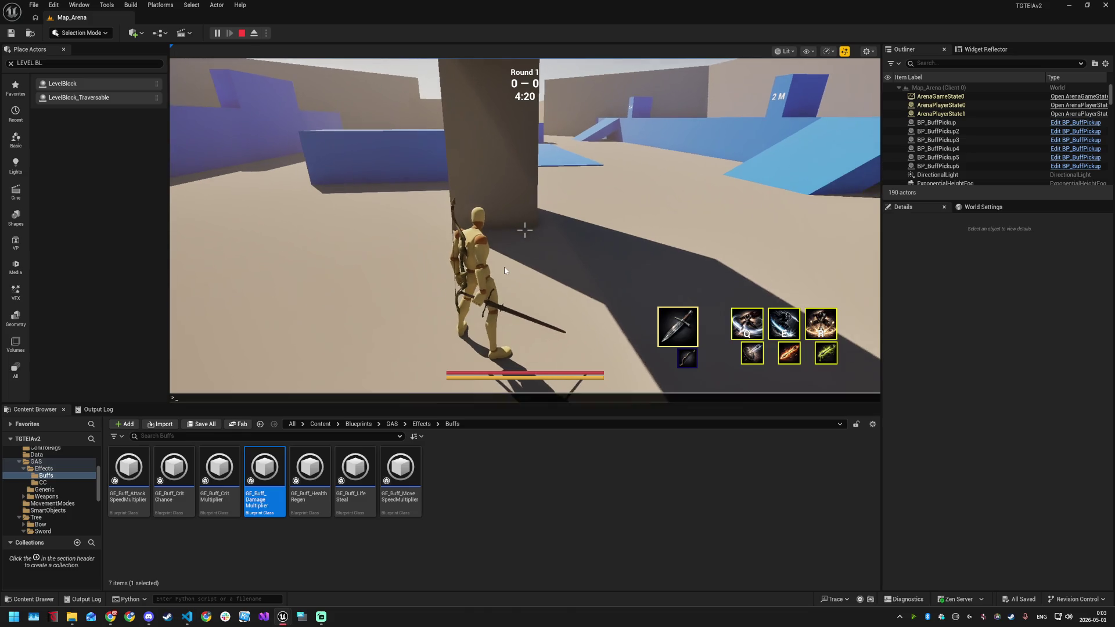
{"action": "key", "text": "grave"}
{"action": "key", "text": "Up"}
{"action": "key", "text": "Return"}
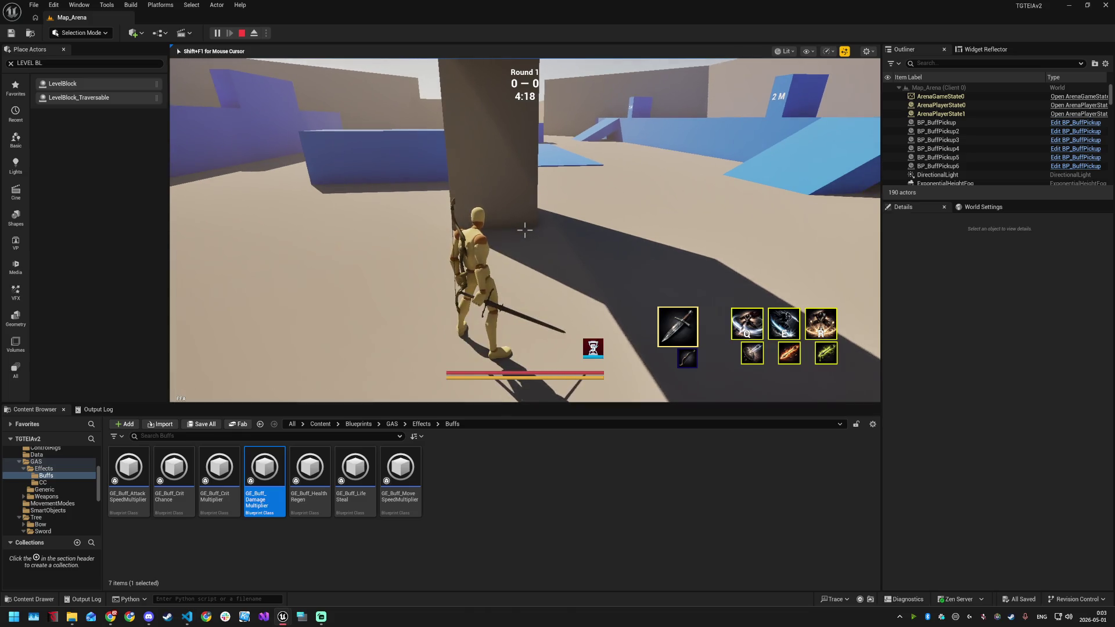
Reapply a recalled buff command and bring up the GE_Buff_DamageMultiplier test command
{"action": "key", "text": "Up"}
{"action": "key", "text": "Return"}
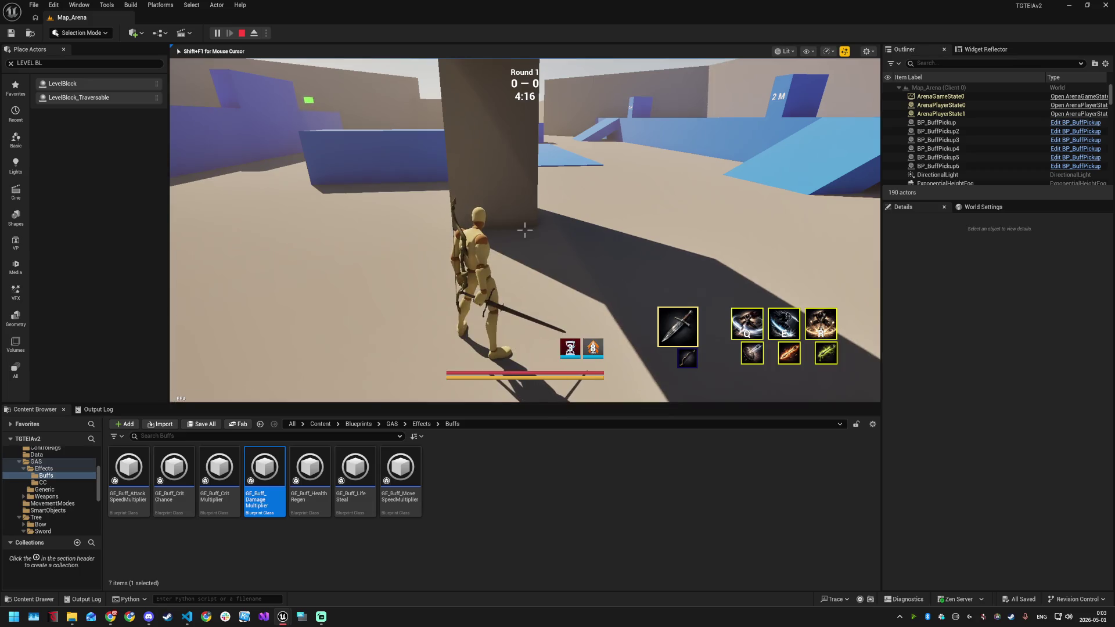
{"action": "key", "text": "grave"}
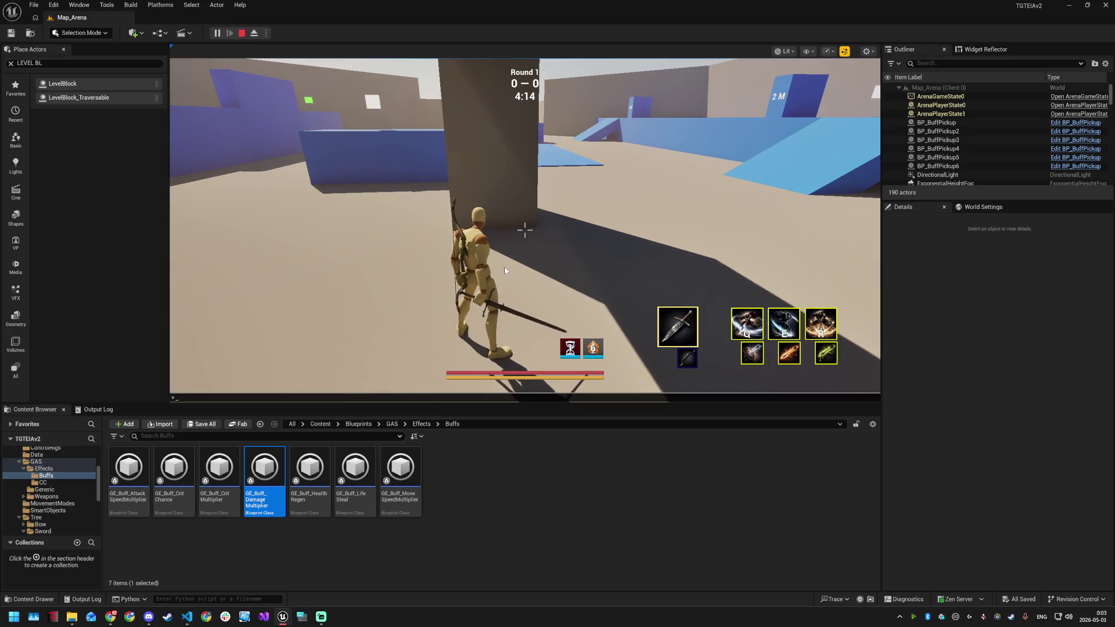
{"action": "key", "text": "Up"}
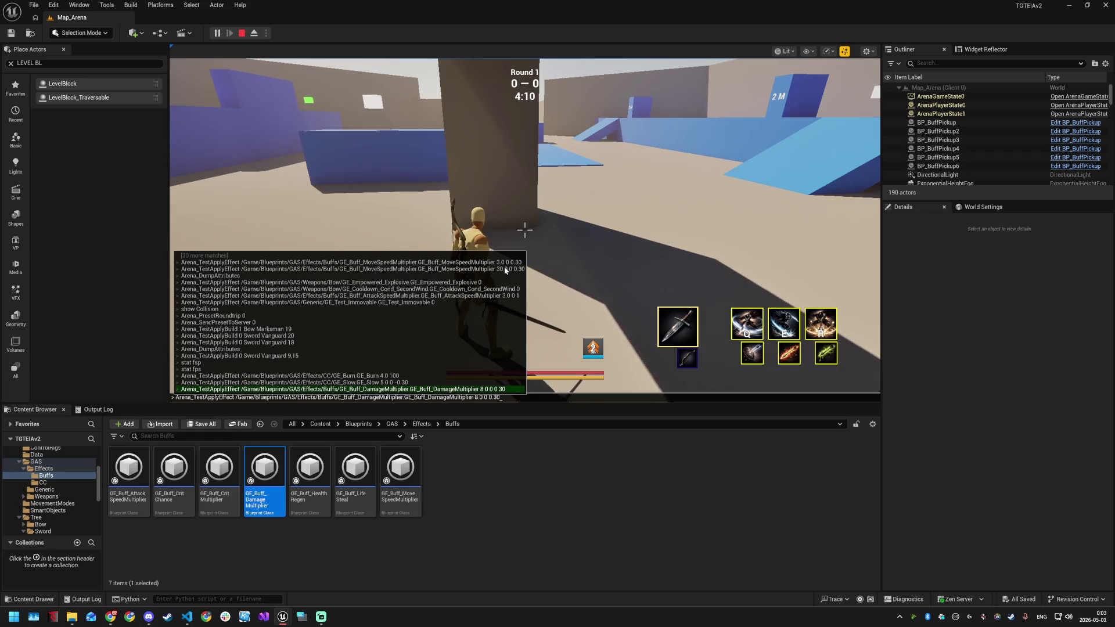
Refocus the editor and apply the GE_Buff_DamageMultiplier buff to the player
{"action": "key", "text": "alt+Tab"}
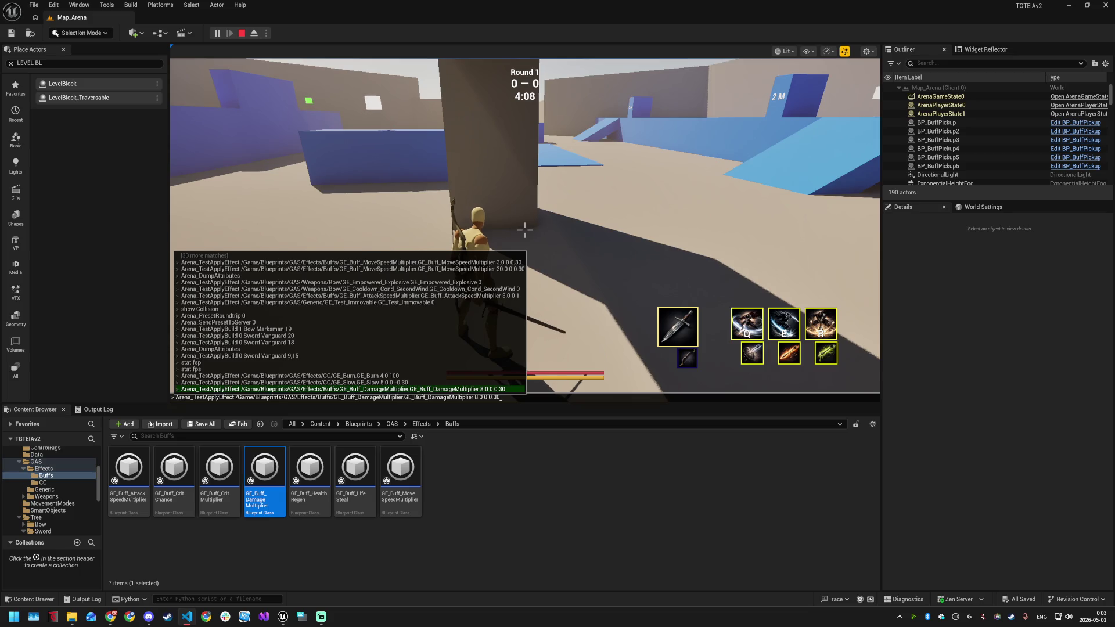
{"action": "left_click", "coordinate": [504, 400]}
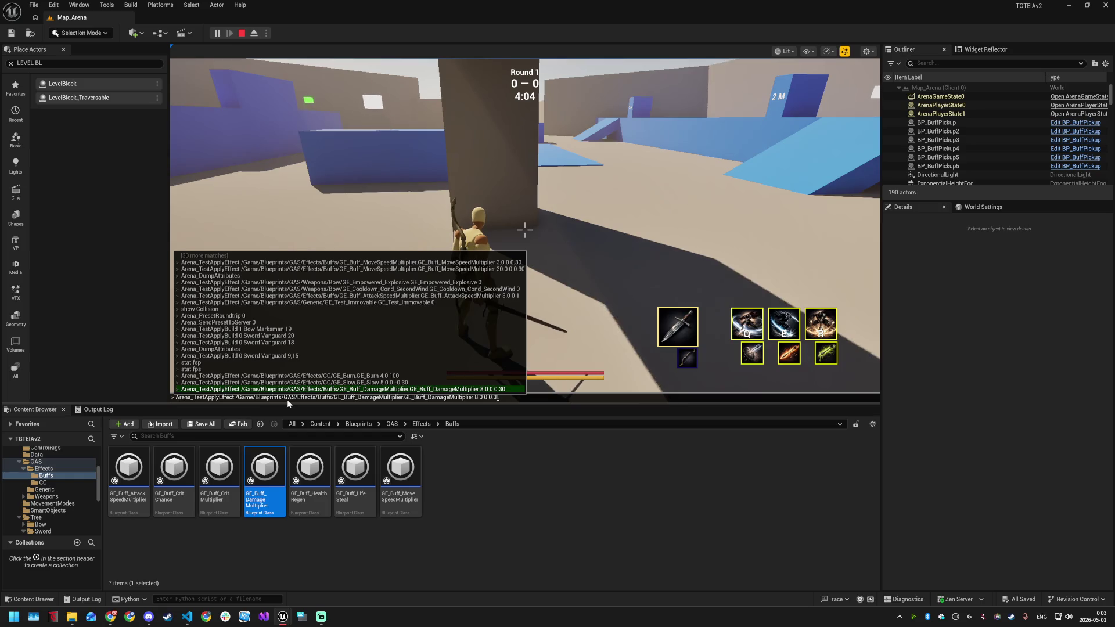
{"action": "key", "text": "Return"}
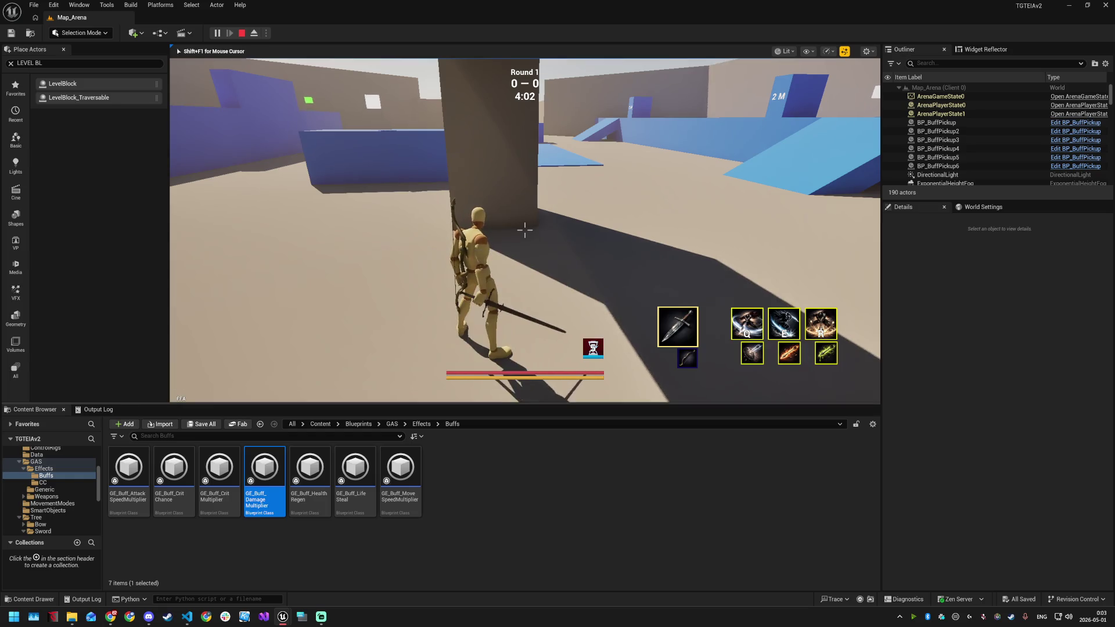
Run Arena_TestApplyEffect GE_Buff_MoveSpeedMultiplier from the console history
{"action": "key", "text": "grave"}
{"action": "type", "text": "show co"}
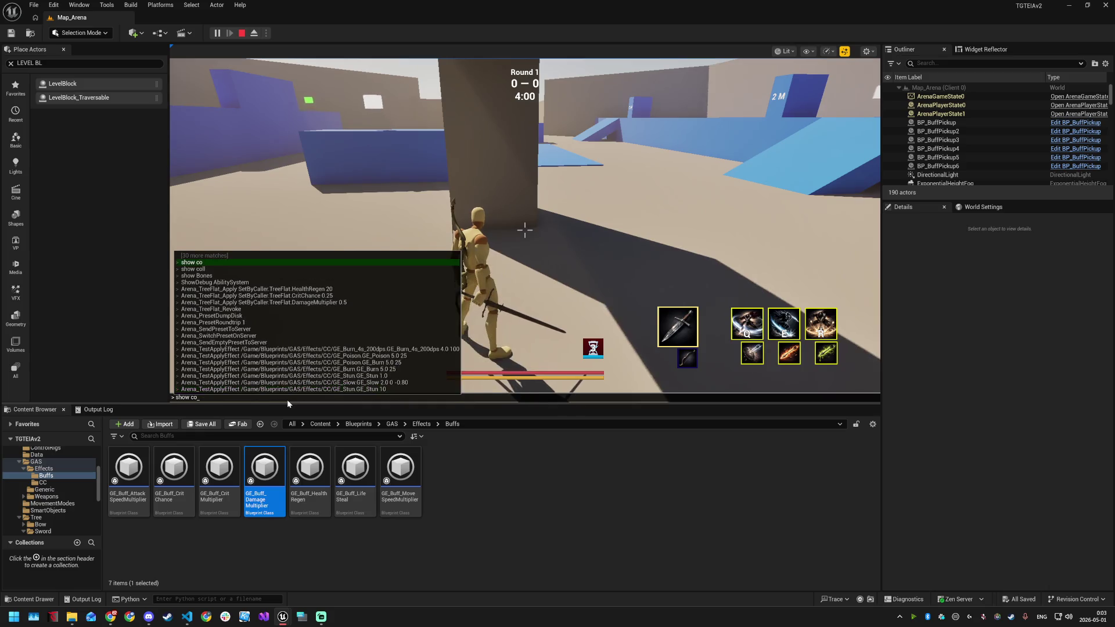
{"action": "type", "text": "Arena_TestApplyEffect /Game/Blueprints/GAS/Effects/Buffs/GE_Buff_MoveSpeedMultiplier.GE_Buff_MoveSpeedMultiplier 5.0 0 0.40"}
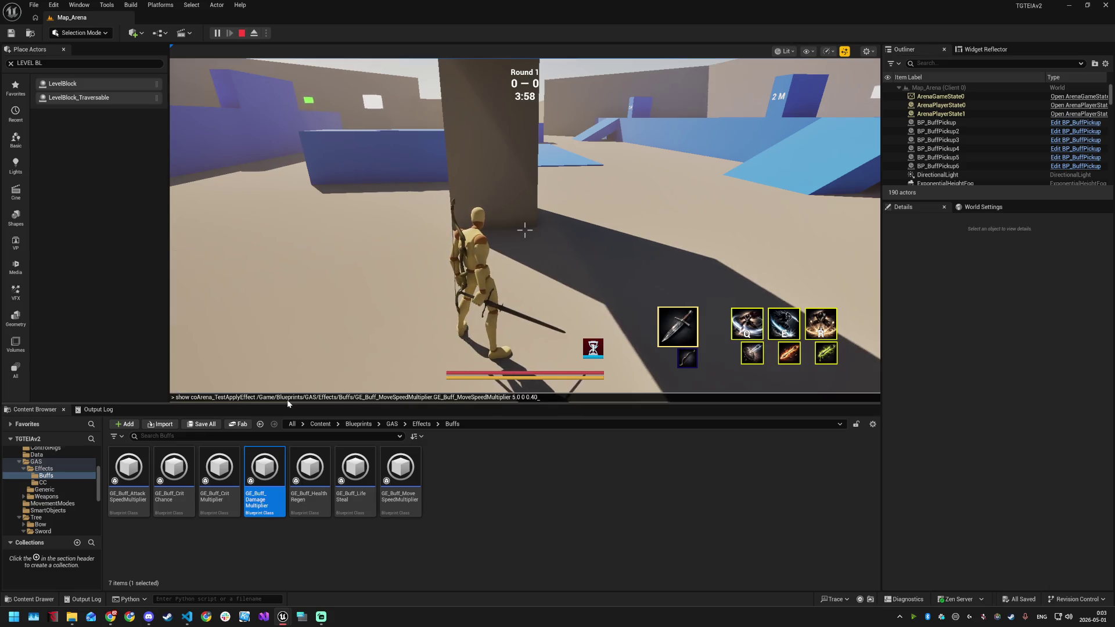
{"action": "key", "text": "Escape"}
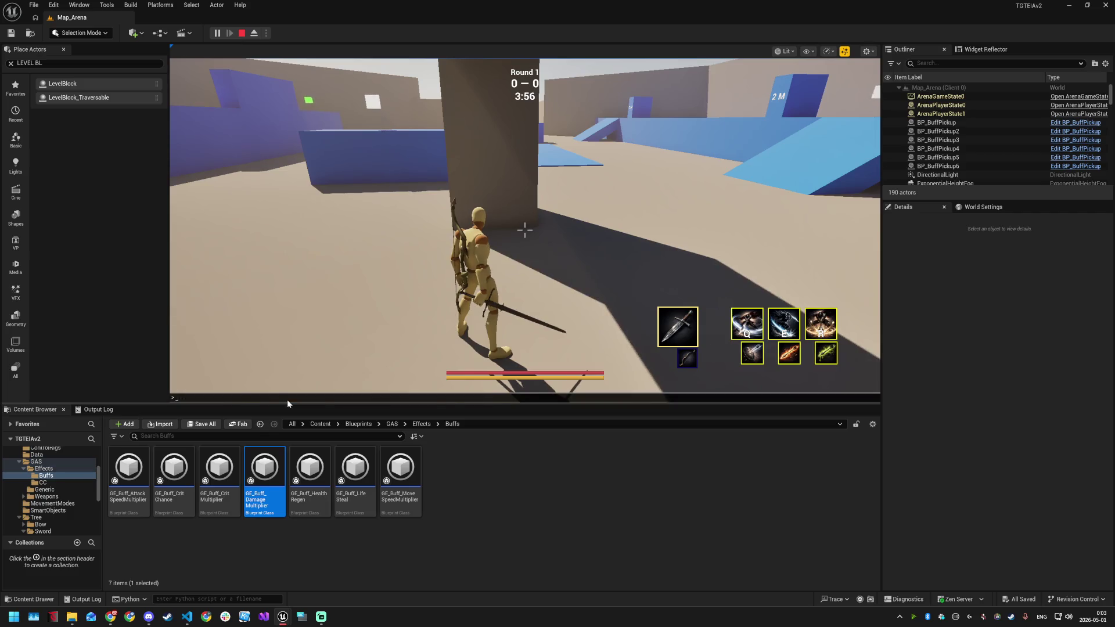
{"action": "key", "text": "Up"}
{"action": "key", "text": "Down"}
{"action": "key", "text": "Down"}
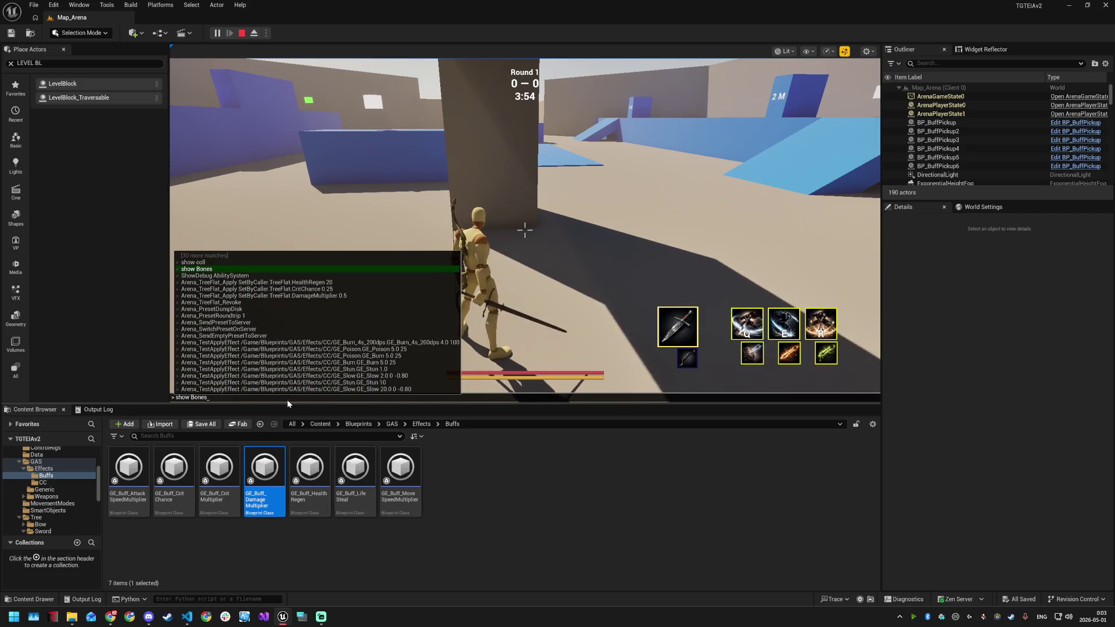
{"action": "key", "text": "Up"}
{"action": "key", "text": "Up"}
{"action": "key", "text": "Down"}
{"action": "key", "text": "Return"}
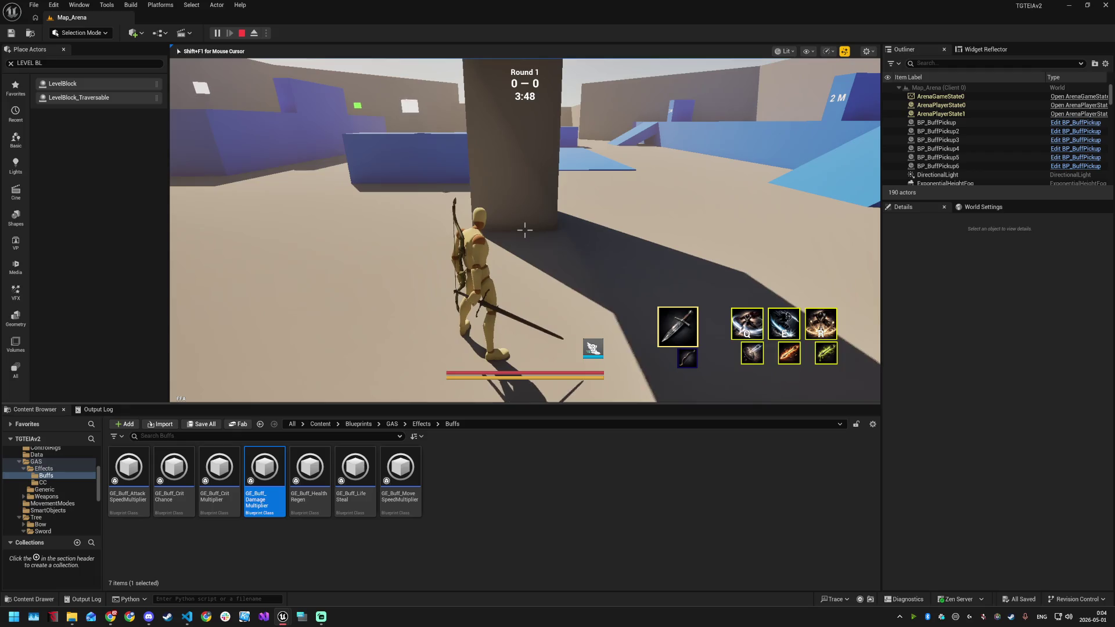
Apply the move-speed buff twice more, then select GE_Buff_MoveSpeedMultiplier in the Content Browser
{"action": "key", "text": "super"}
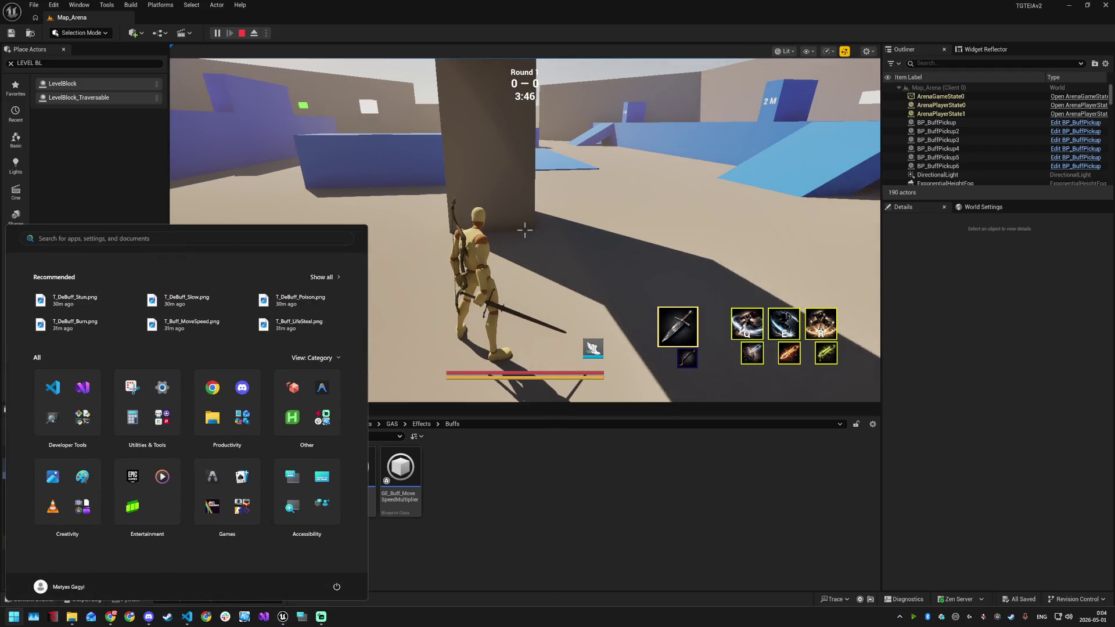
{"action": "key", "text": "Escape"}
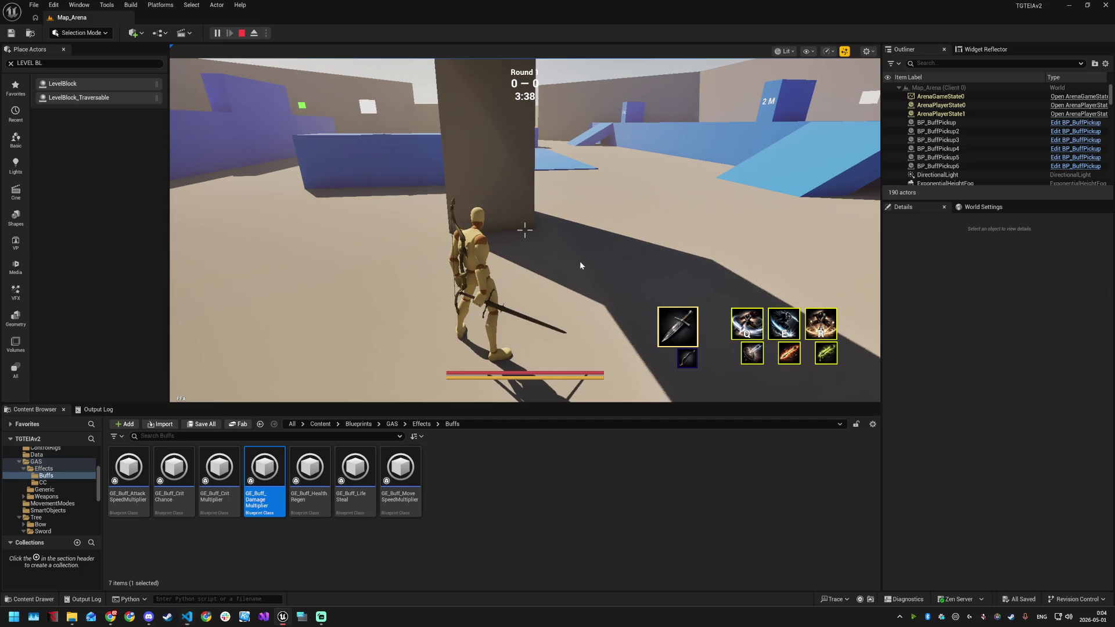
{"action": "key", "text": "grave"}
{"action": "key", "text": "Up"}
{"action": "key", "text": "Return"}
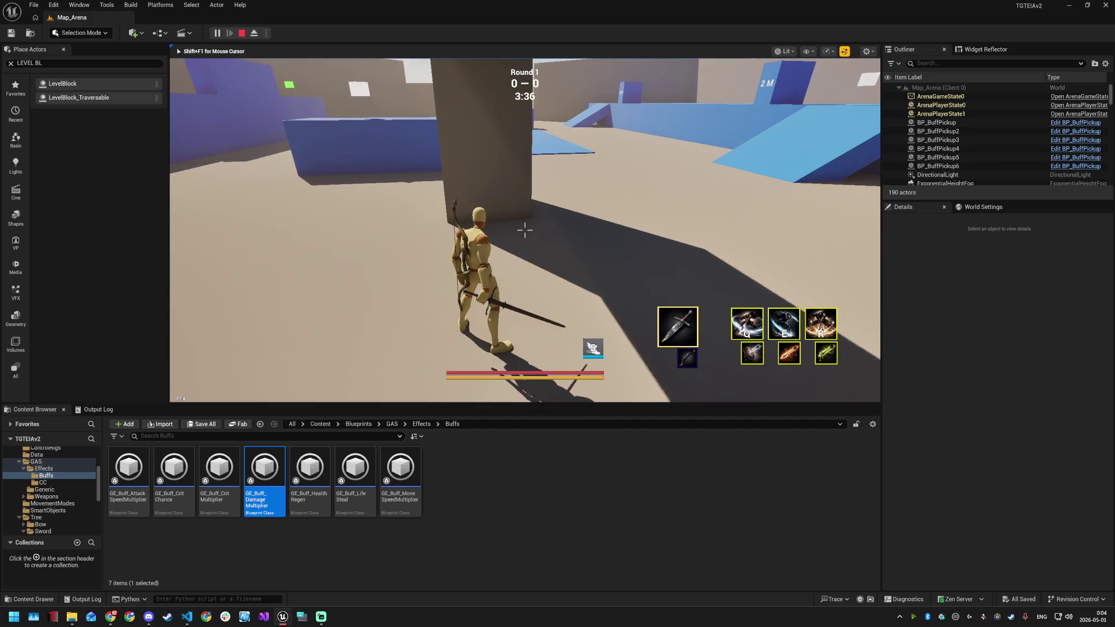
{"action": "key", "text": "grave"}
{"action": "key", "text": "Up"}
{"action": "key", "text": "Return"}
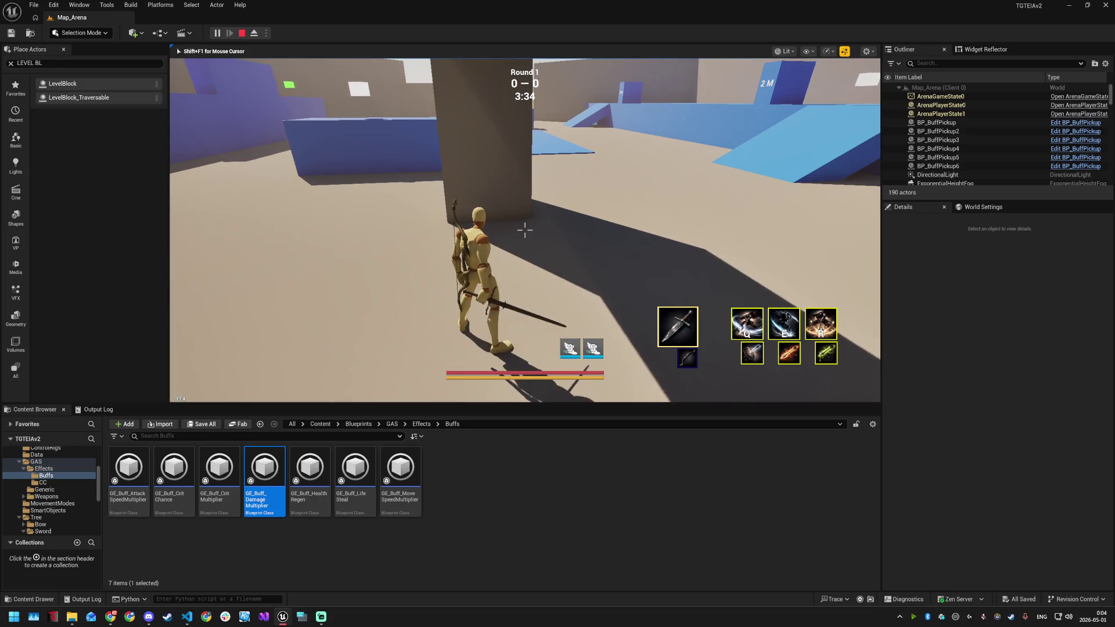
{"action": "key", "text": "super"}
{"action": "left_click", "coordinate": [511, 468]}
Set GE_Buff_MoveSpeedMultiplier's Stacking Type to Stack Per Source with limit 3, save, and close
{"action": "double_click", "coordinate": [399, 473]}
{"action": "scroll", "coordinate": [351, 311], "scroll_direction": "down", "scroll_amount": 2}
{"action": "scroll", "coordinate": [352, 316], "scroll_direction": "down", "scroll_amount": 3}
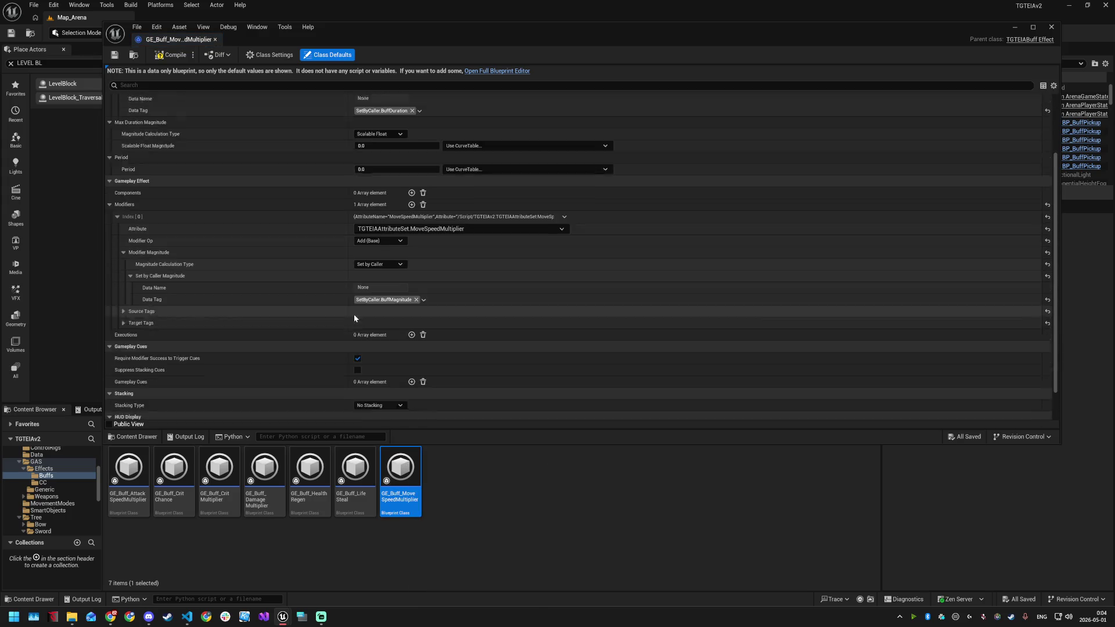
{"action": "left_click", "coordinate": [375, 354]}
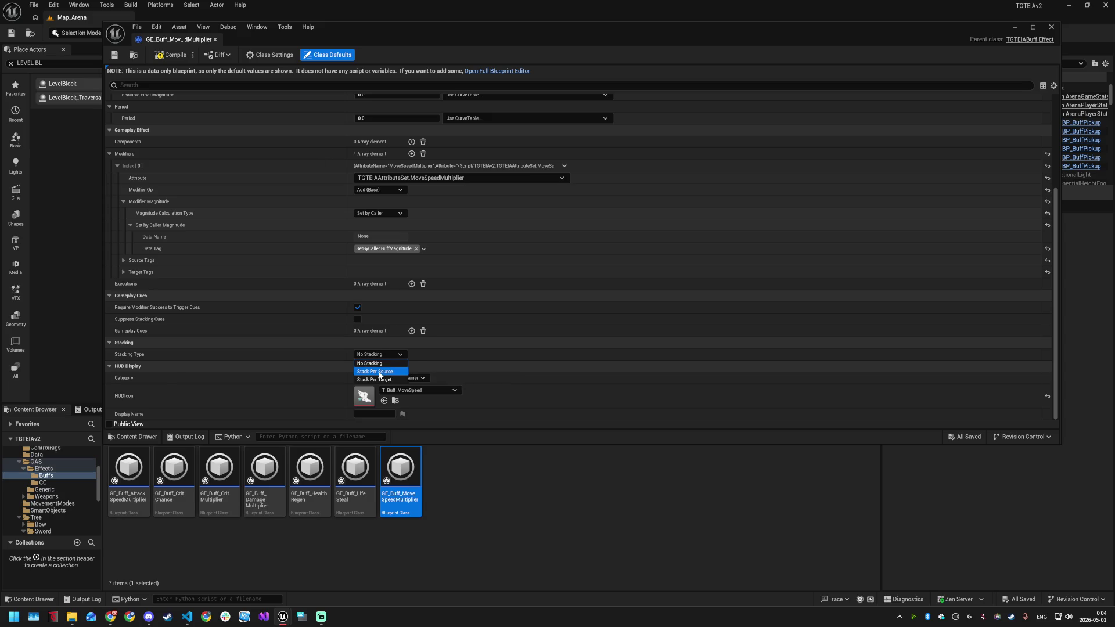
{"action": "left_click", "coordinate": [377, 372]}
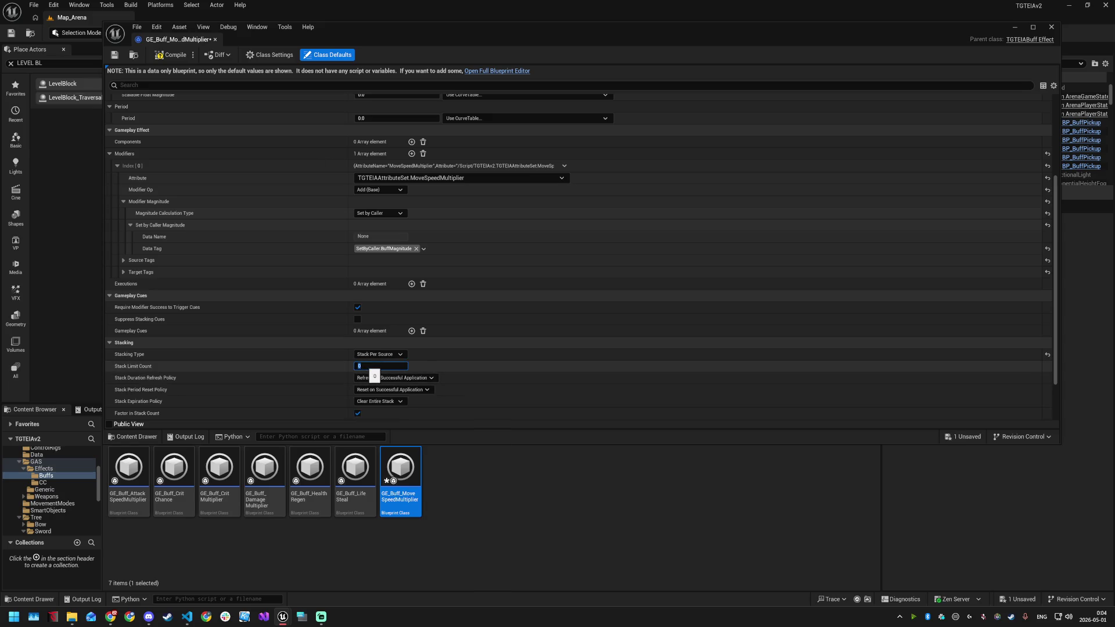
{"action": "key", "text": "ctrl+s"}
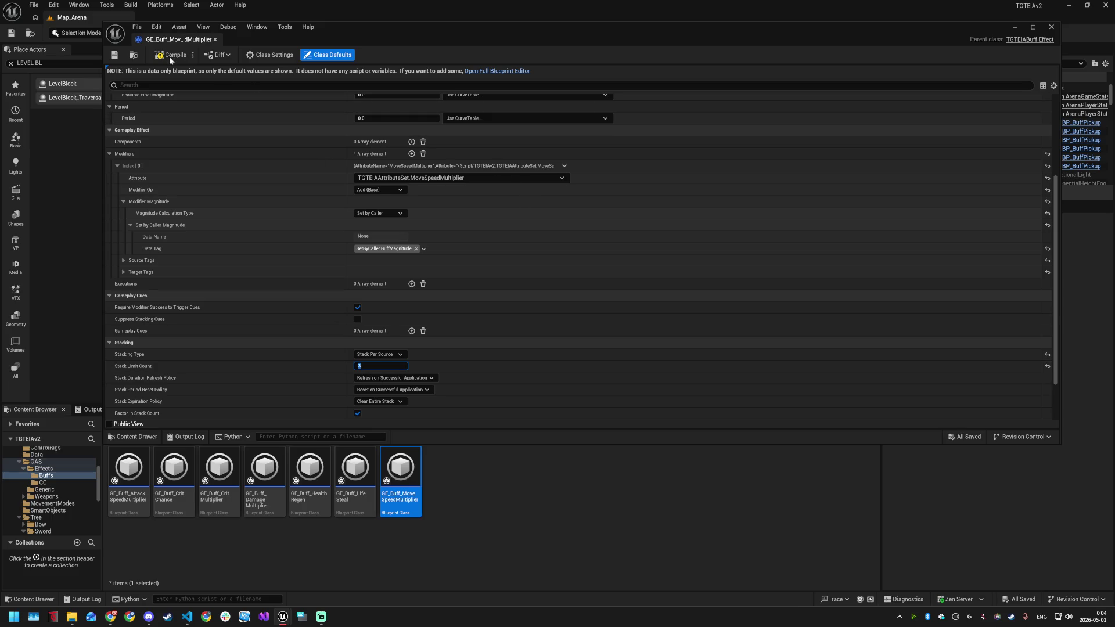
{"action": "left_click", "coordinate": [1051, 27]}
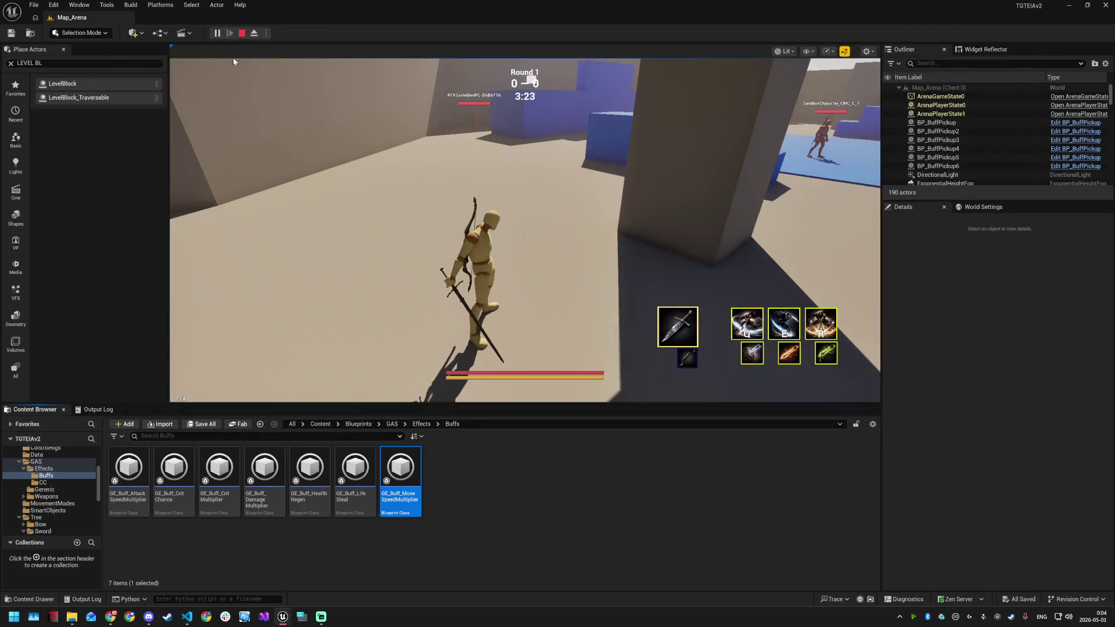
Stop and restart Play, then apply the move-speed buff twice from the console to stack it
{"action": "left_click", "coordinate": [242, 34]}
{"action": "left_click", "coordinate": [217, 33]}
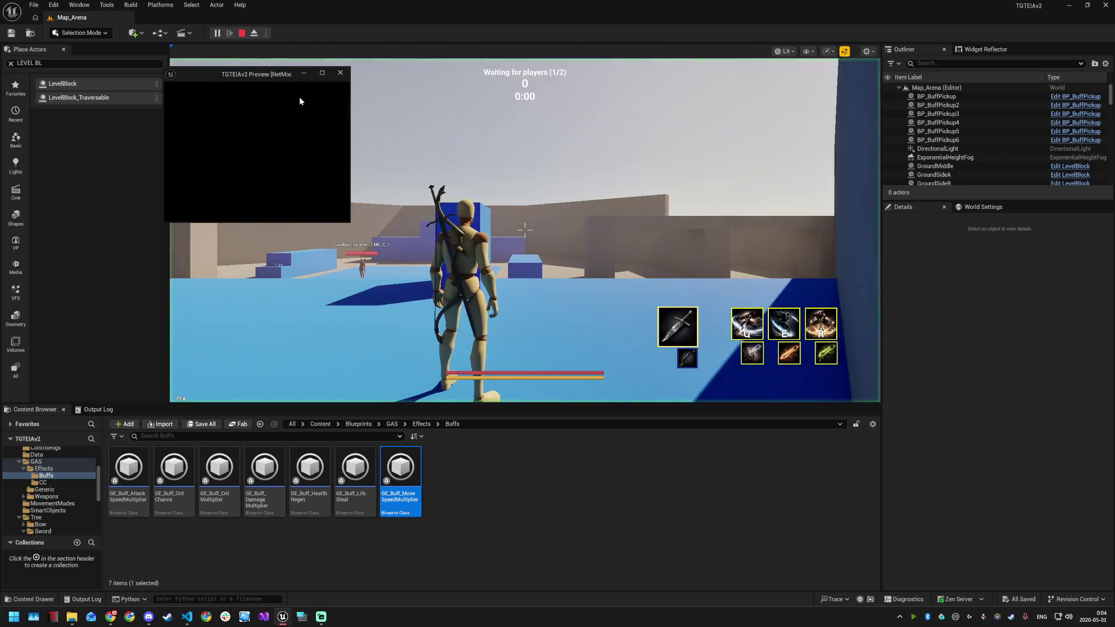
{"action": "key", "text": "super"}
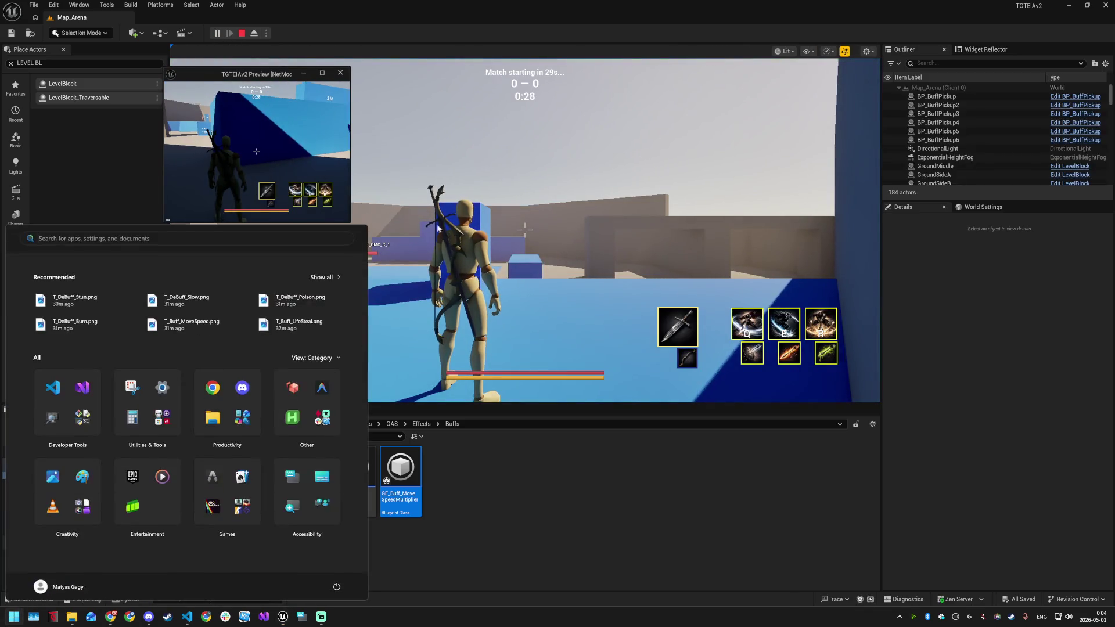
{"action": "left_click", "coordinate": [410, 245]}
{"action": "key", "text": "grave"}
{"action": "key", "text": "grave"}
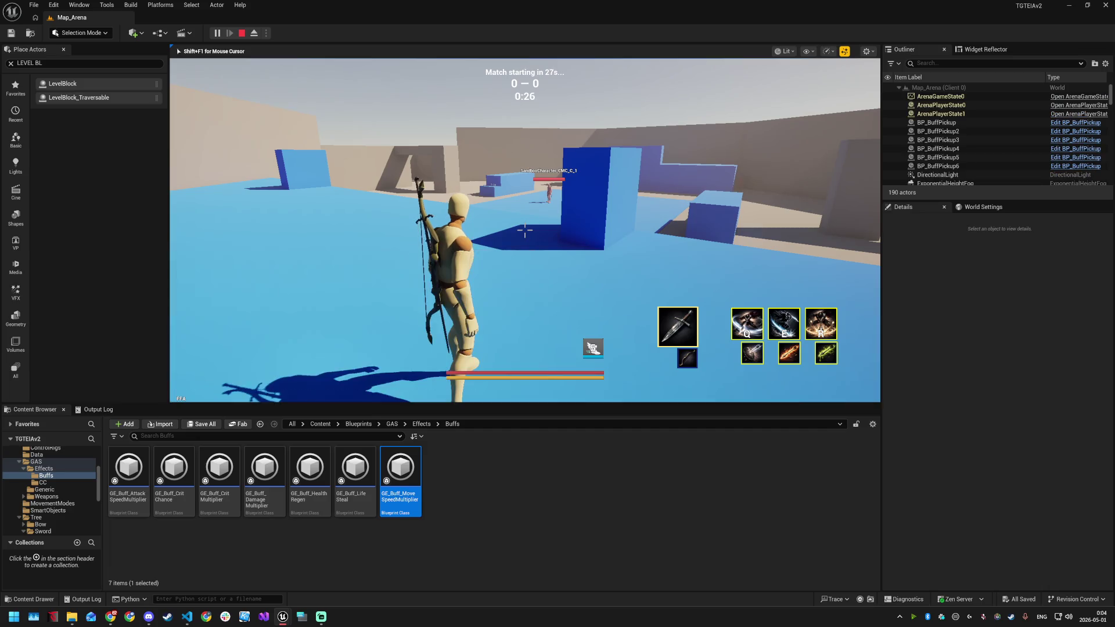
{"action": "left_click", "coordinate": [410, 244]}
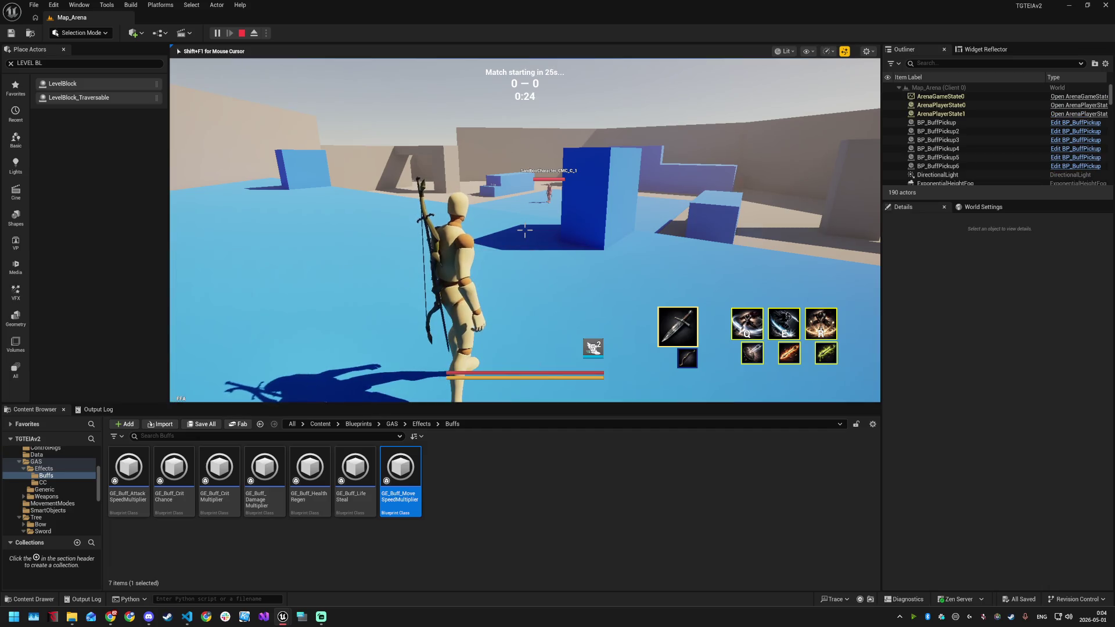
{"action": "key", "text": "grave"}
{"action": "key", "text": "grave"}
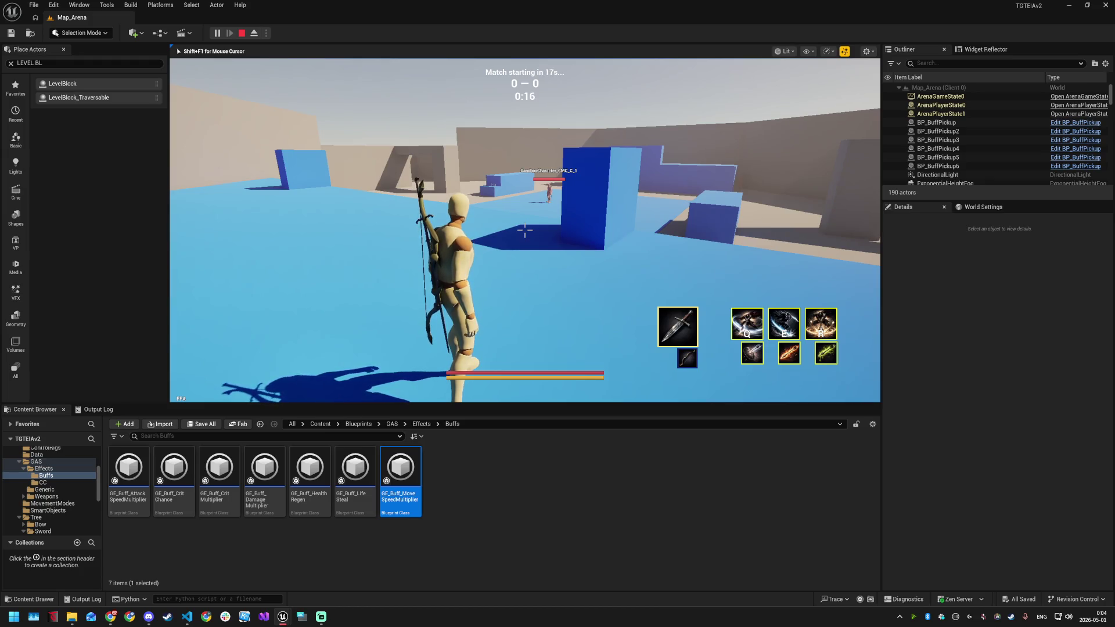
Dismiss the start menu, walk the character forward into the corridor, and switch to the code editor
{"action": "key", "text": "super"}
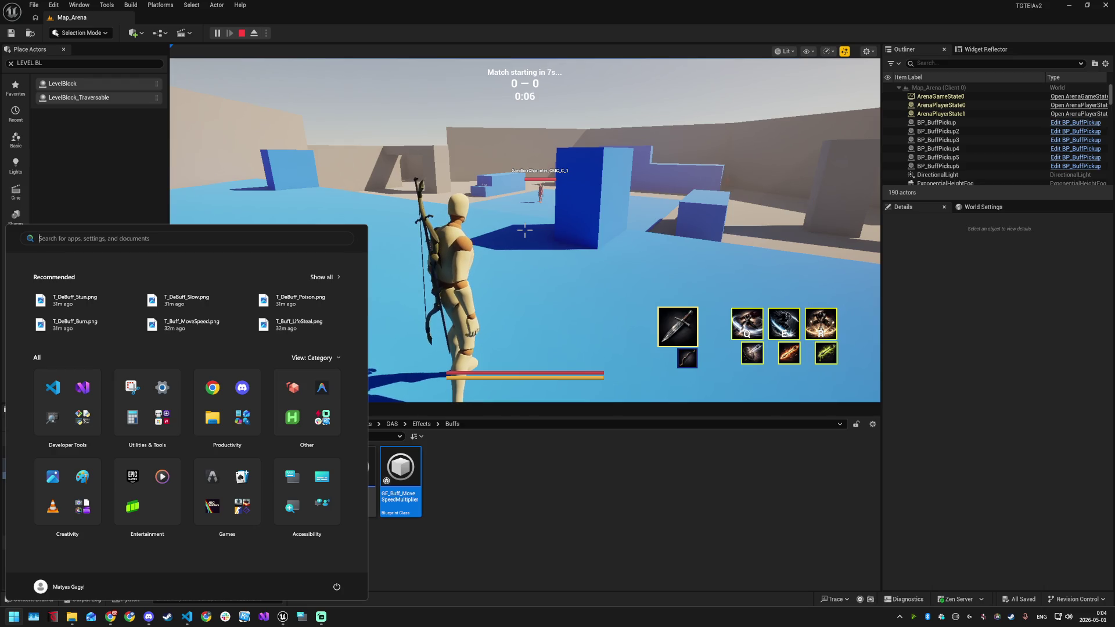
{"action": "left_click", "coordinate": [749, 272]}
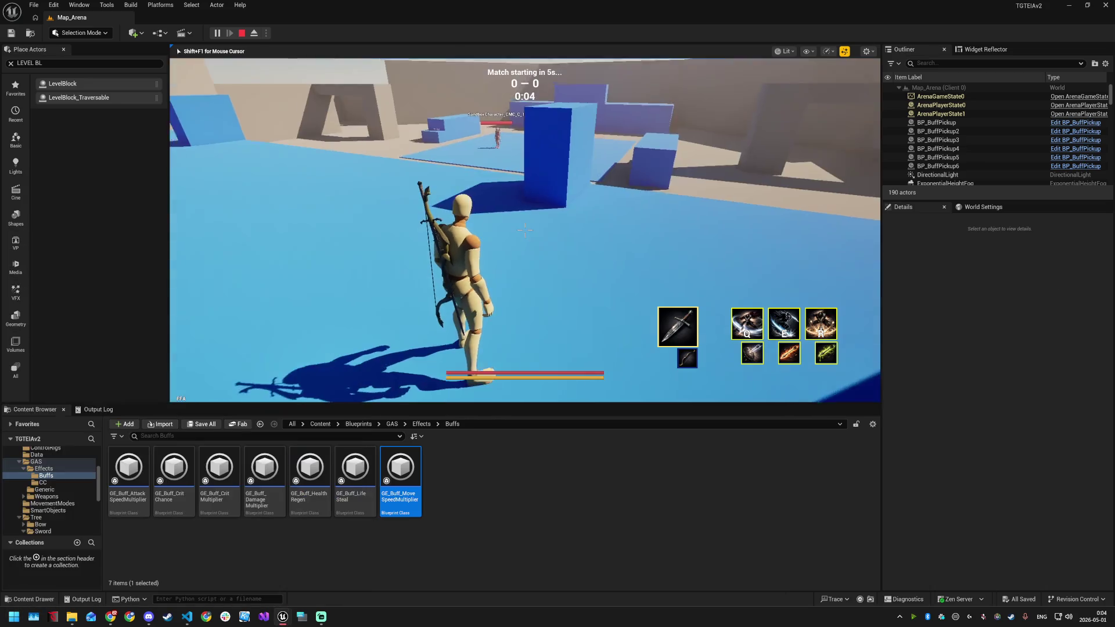
{"action": "key", "text": "grave"}
{"action": "key", "text": "grave"}
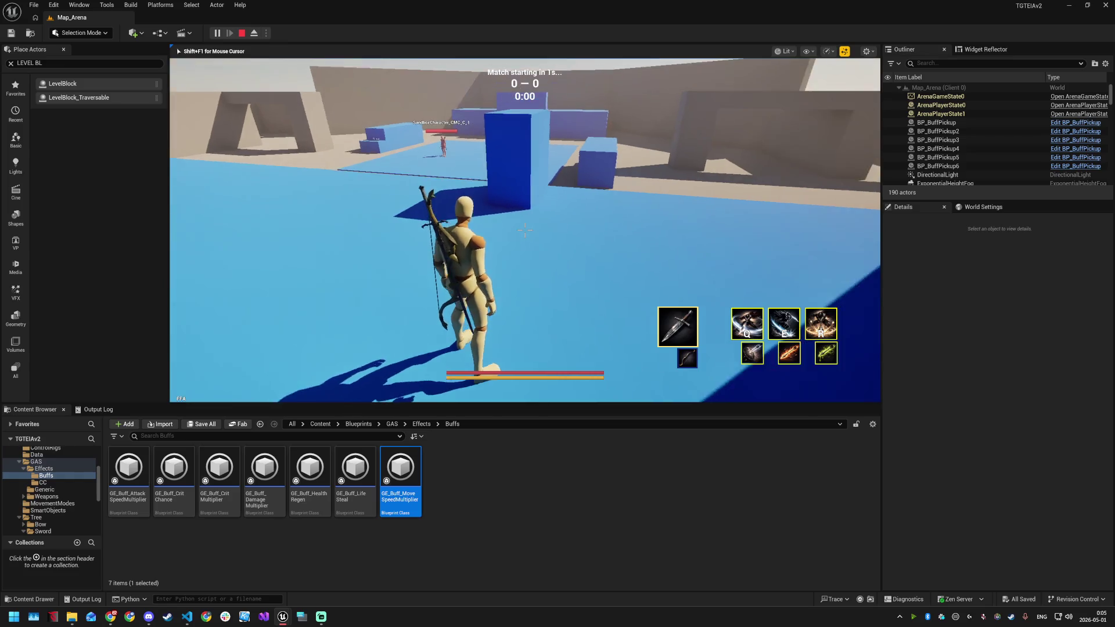
{"action": "key", "text": "w"}
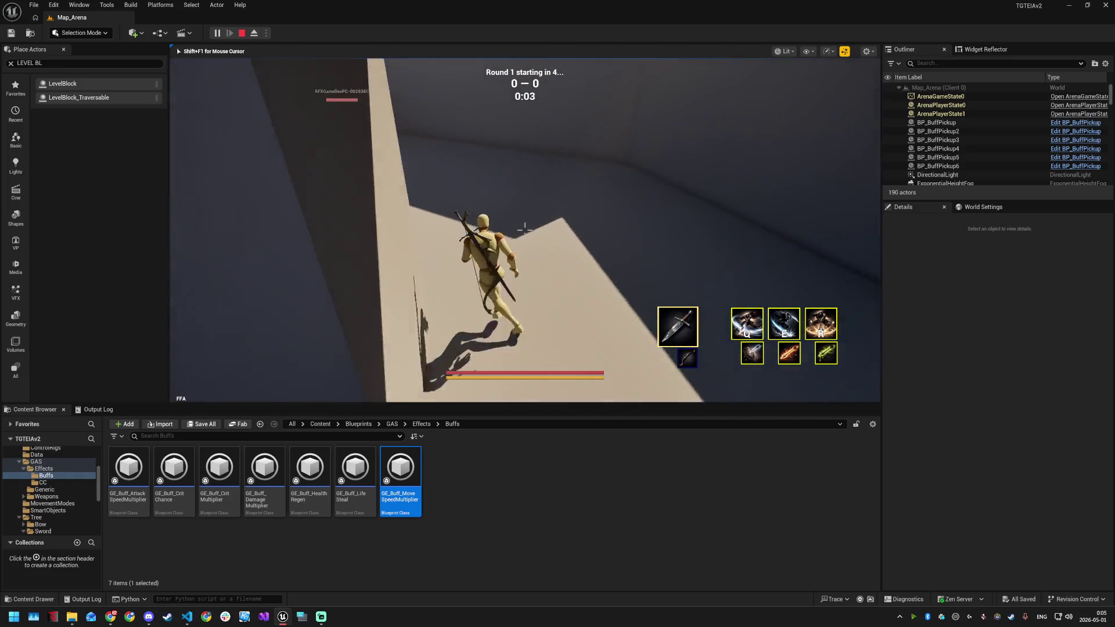
{"action": "key", "text": "w"}
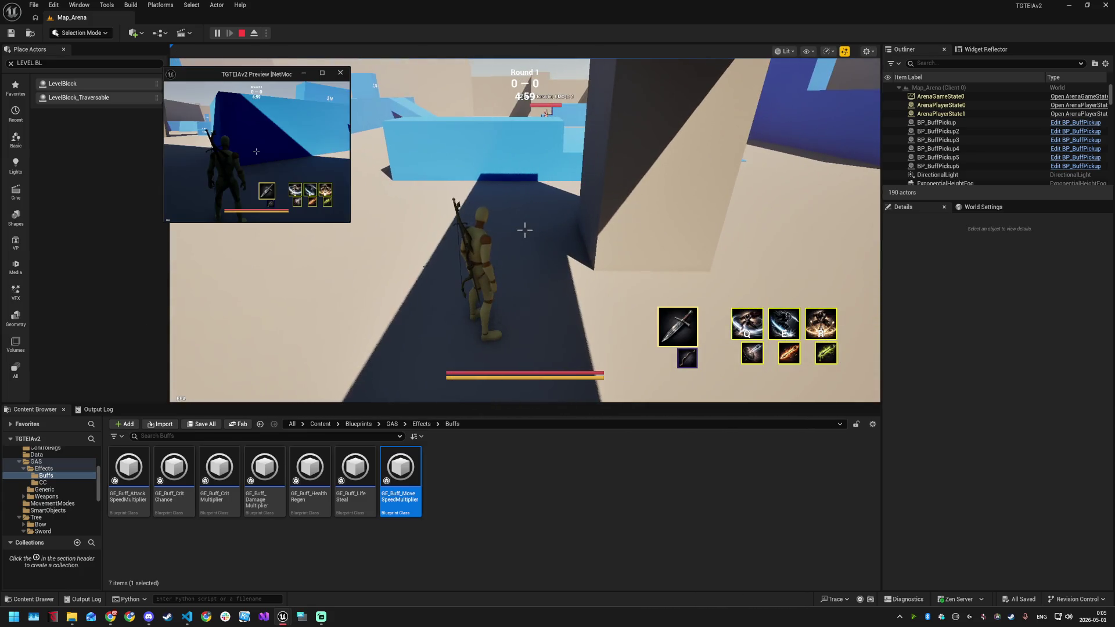
{"action": "key", "text": "alt+Tab"}
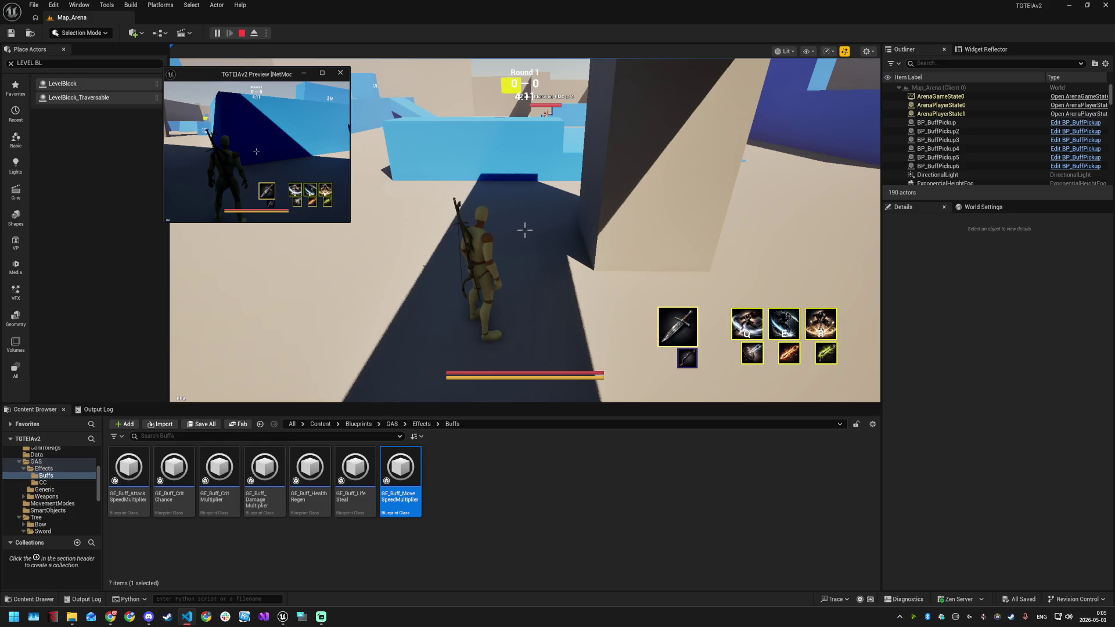
Stop the running play session and select the blue traversable level block
{"action": "left_click", "coordinate": [340, 74]}
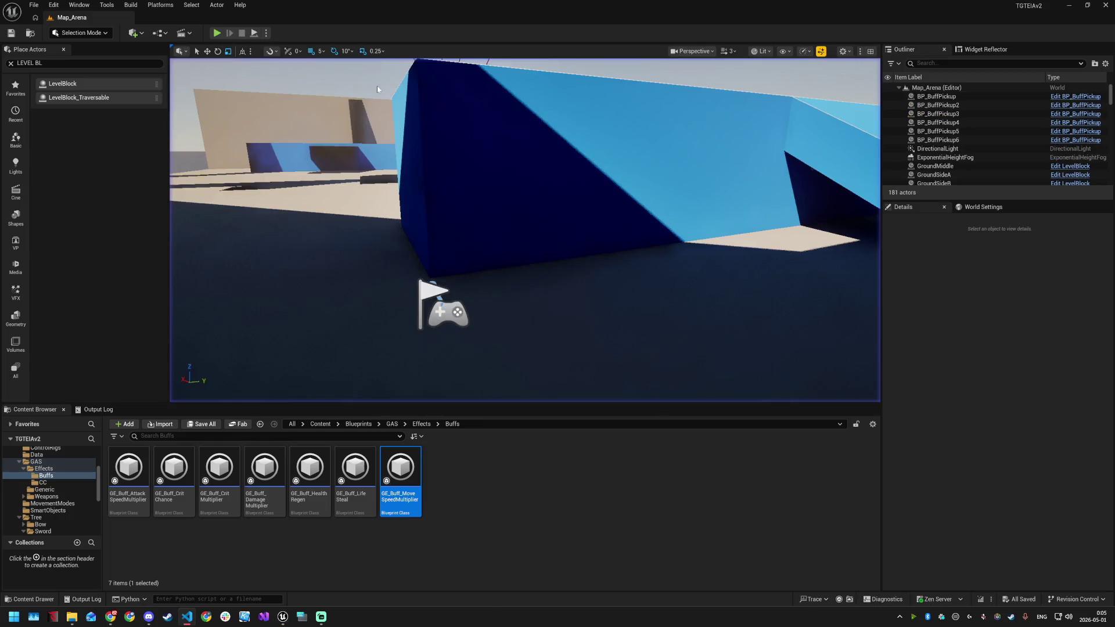
{"action": "left_click", "coordinate": [427, 108]}
{"action": "right_click", "coordinate": [451, 124]}
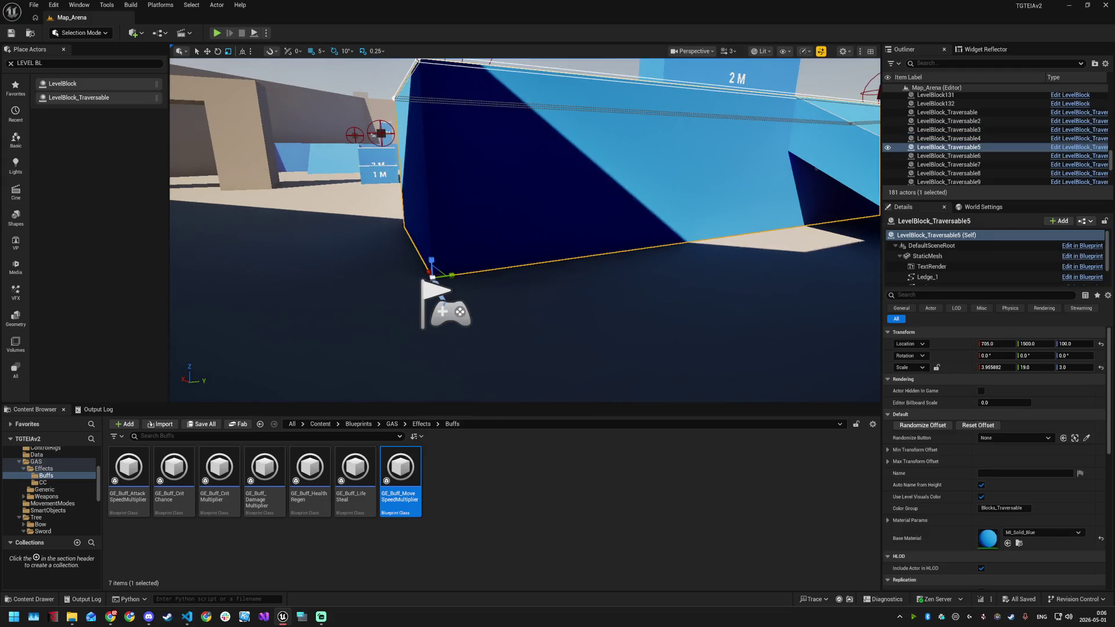
Fly over the arena toward the blue platforms and select a player start spawn point
{"action": "key", "text": "w"}
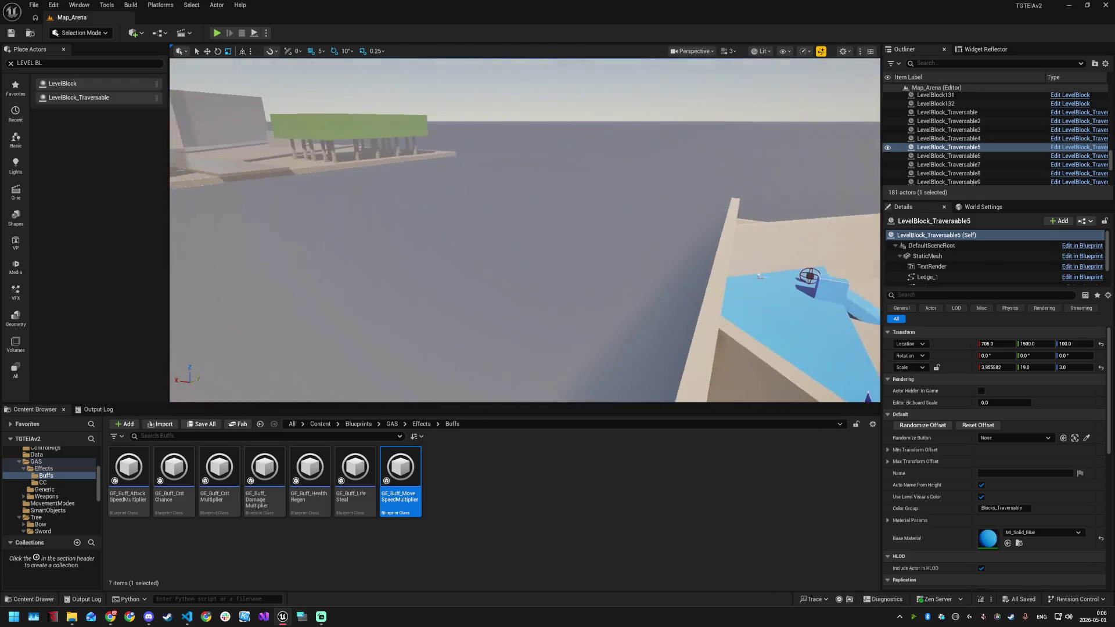
{"action": "key", "text": "w"}
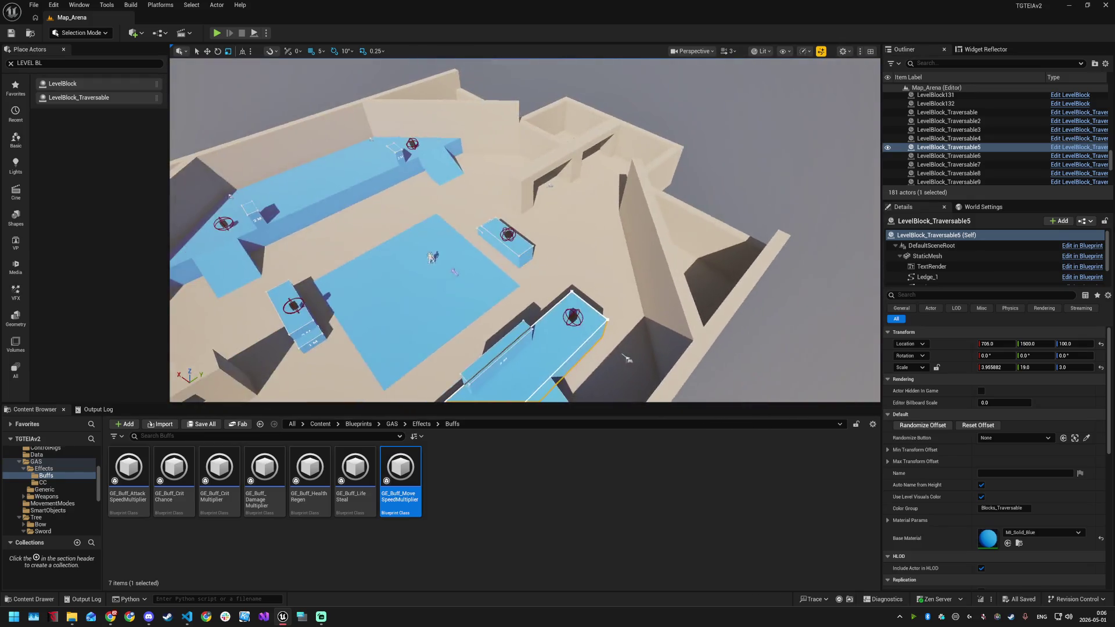
{"action": "key", "text": "s"}
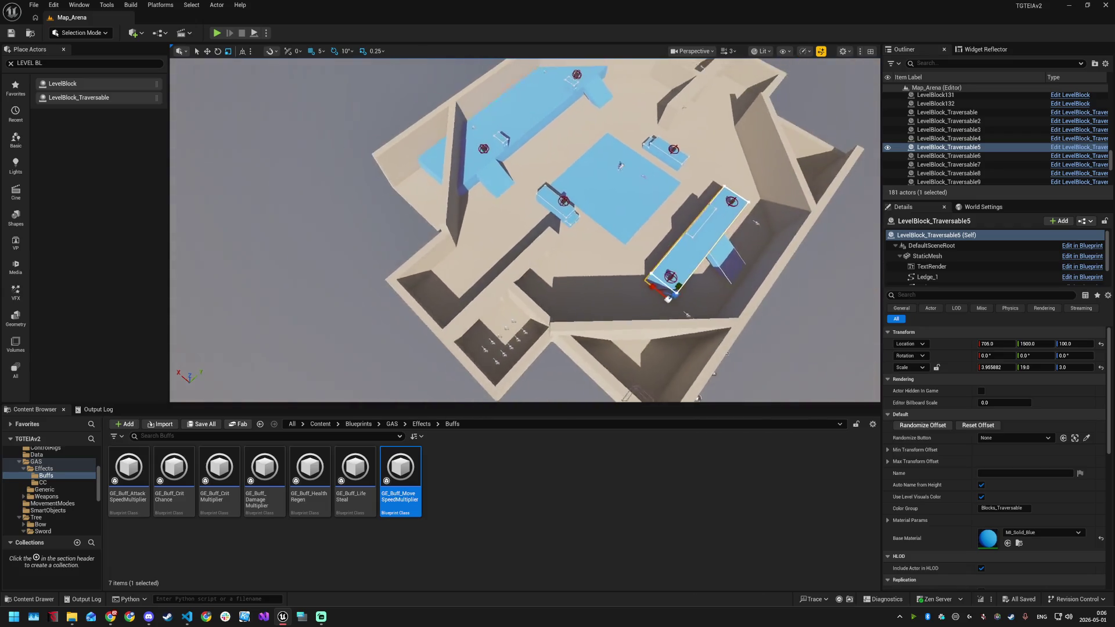
{"action": "key", "text": "w"}
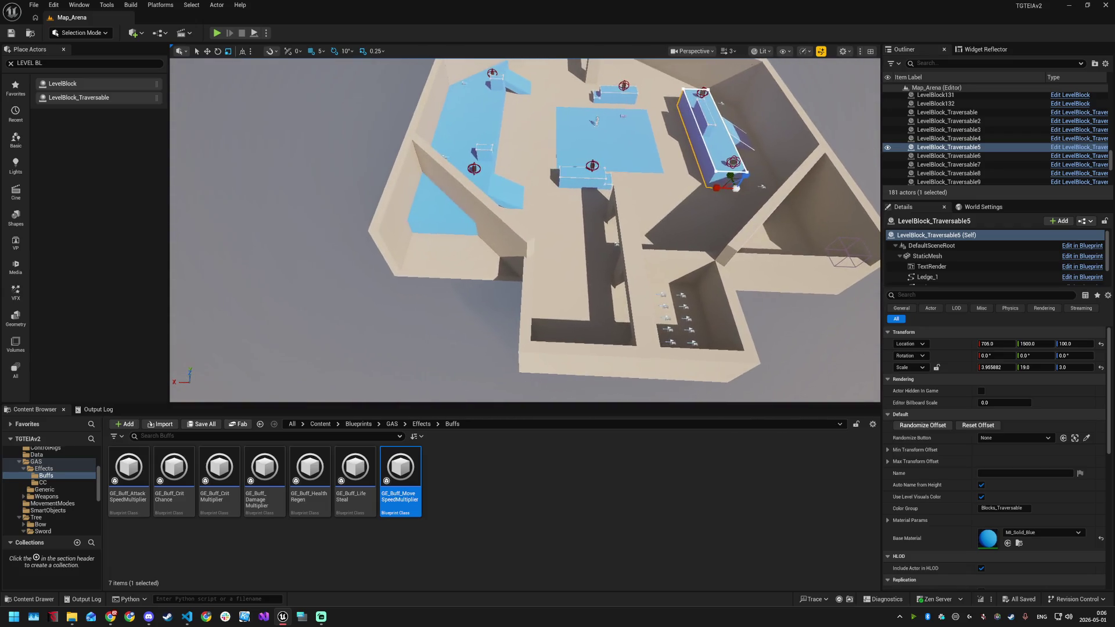
{"action": "key", "text": "w"}
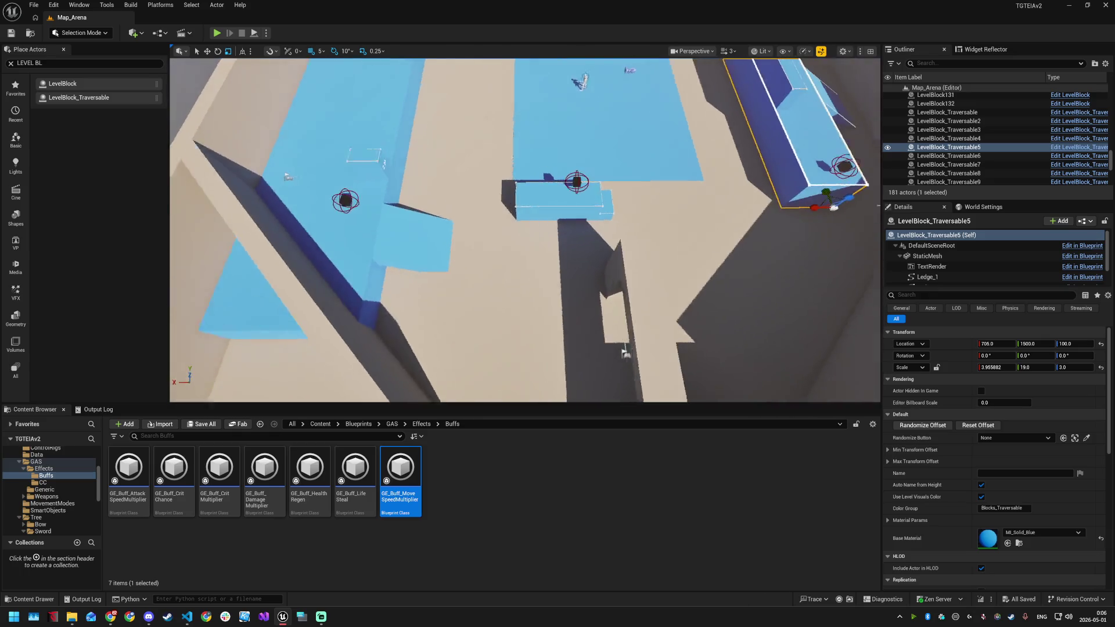
{"action": "key", "text": "a"}
{"action": "left_click", "coordinate": [367, 177]}
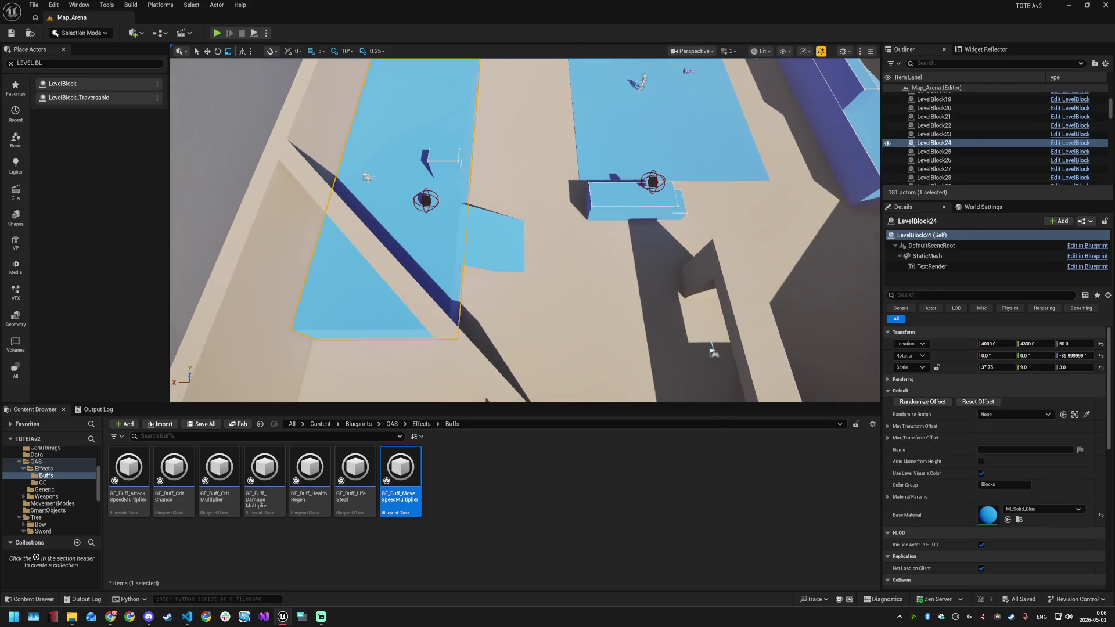
Drag PlayerStart_Team1_16 onto the gridded floor past the trees, then launch a multiplayer play-in-editor session
{"action": "left_click_drag", "start_coordinate": [366, 174], "coordinate": [457, 185]}
{"action": "left_click_drag", "start_coordinate": [594, 267], "coordinate": [596, 287]}
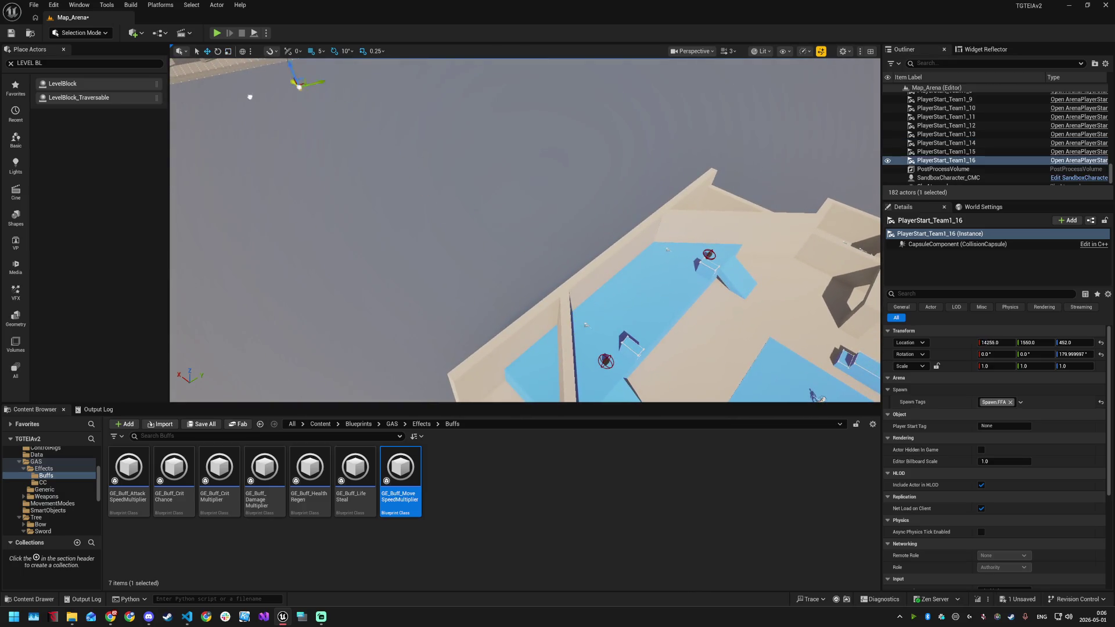
{"action": "left_click_drag", "start_coordinate": [311, 147], "coordinate": [369, 183]}
{"action": "mouse_move", "coordinate": [447, 349]}
{"action": "left_mouse_down"}
{"action": "mouse_move", "coordinate": [447, 325]}
{"action": "mouse_move", "coordinate": [447, 348]}
{"action": "left_mouse_up"}
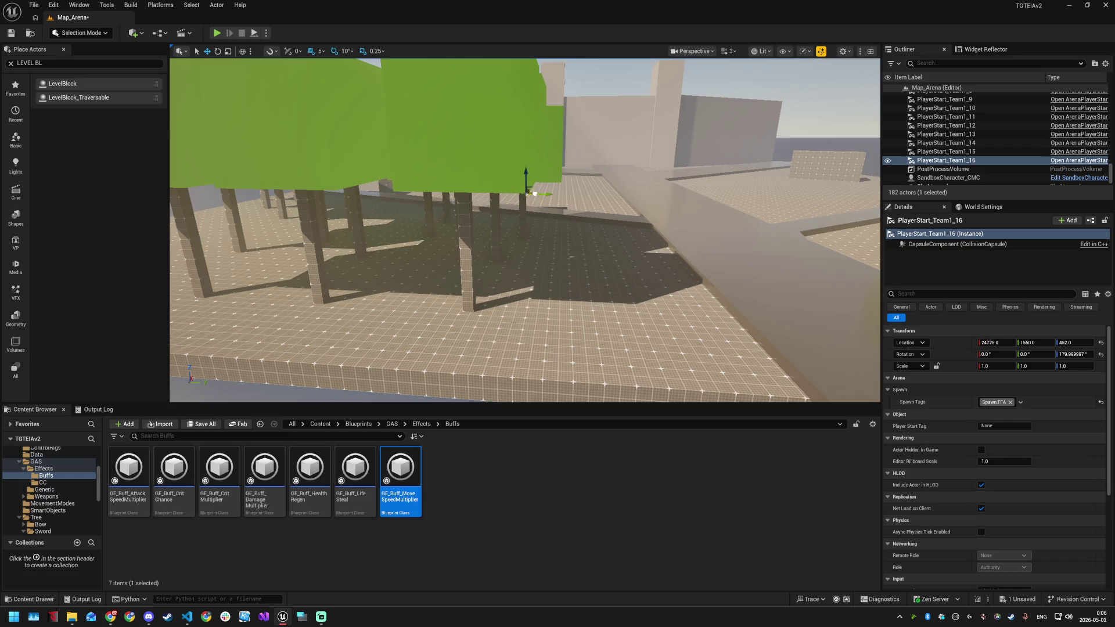
{"action": "mouse_move", "coordinate": [339, 96]}
{"action": "left_mouse_down"}
{"action": "mouse_move", "coordinate": [340, 125]}
{"action": "mouse_move", "coordinate": [340, 96]}
{"action": "left_mouse_up"}
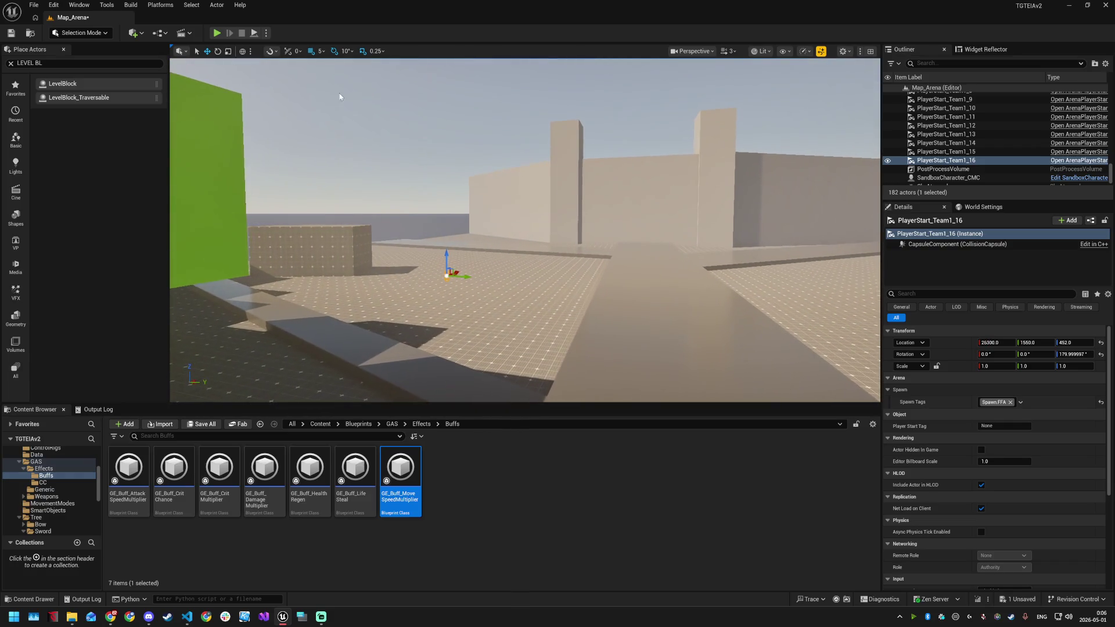
{"action": "key", "text": "alt+p"}
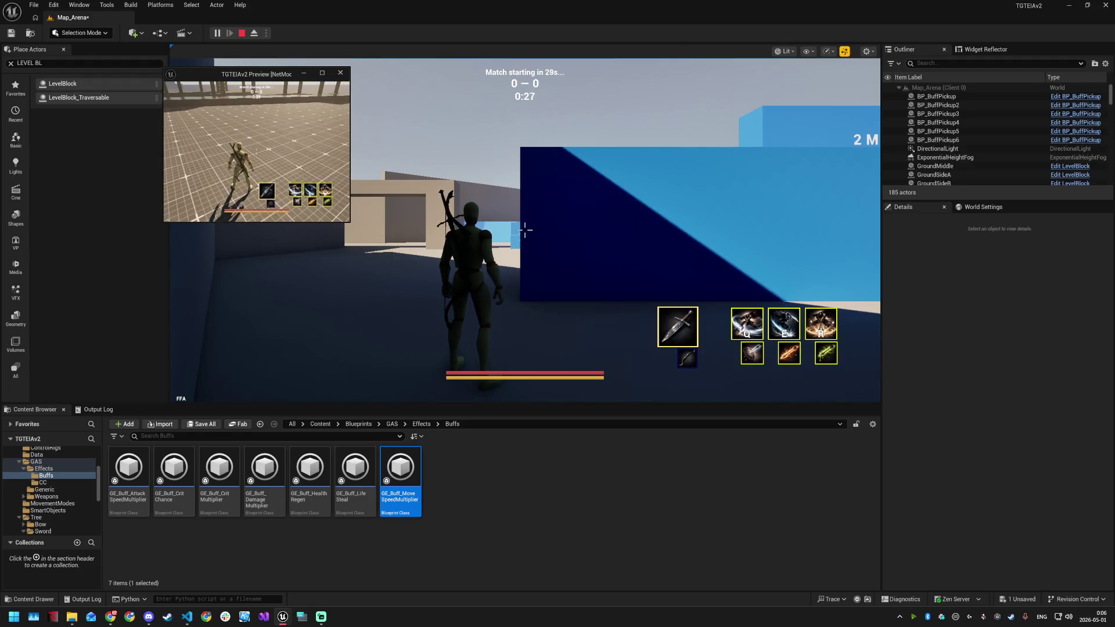
{"action": "key", "text": "super"}
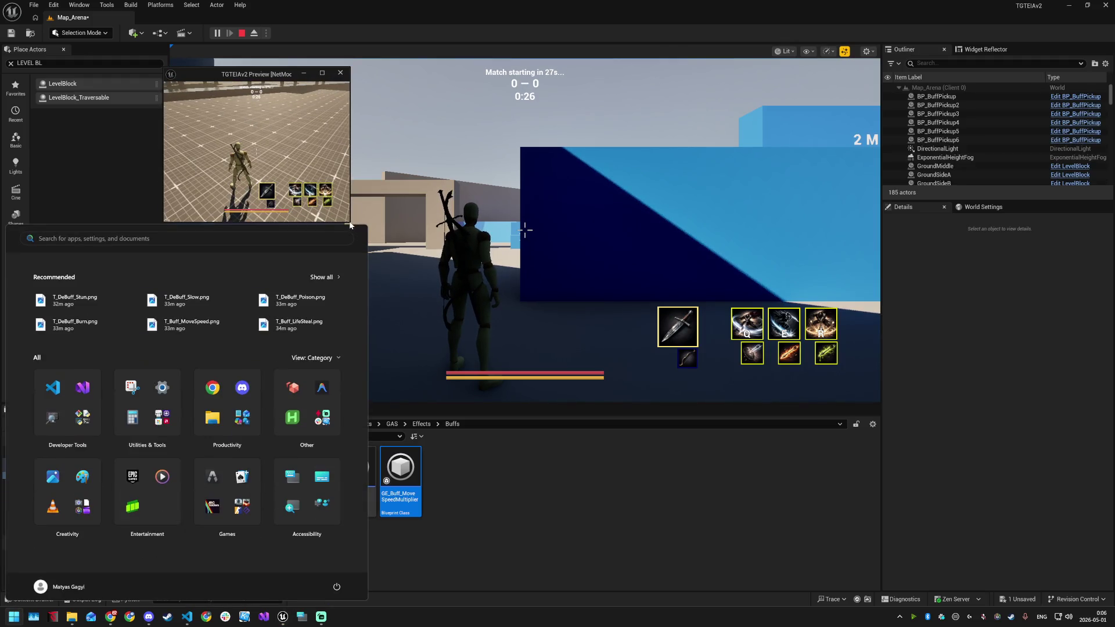
{"action": "left_click", "coordinate": [350, 225]}
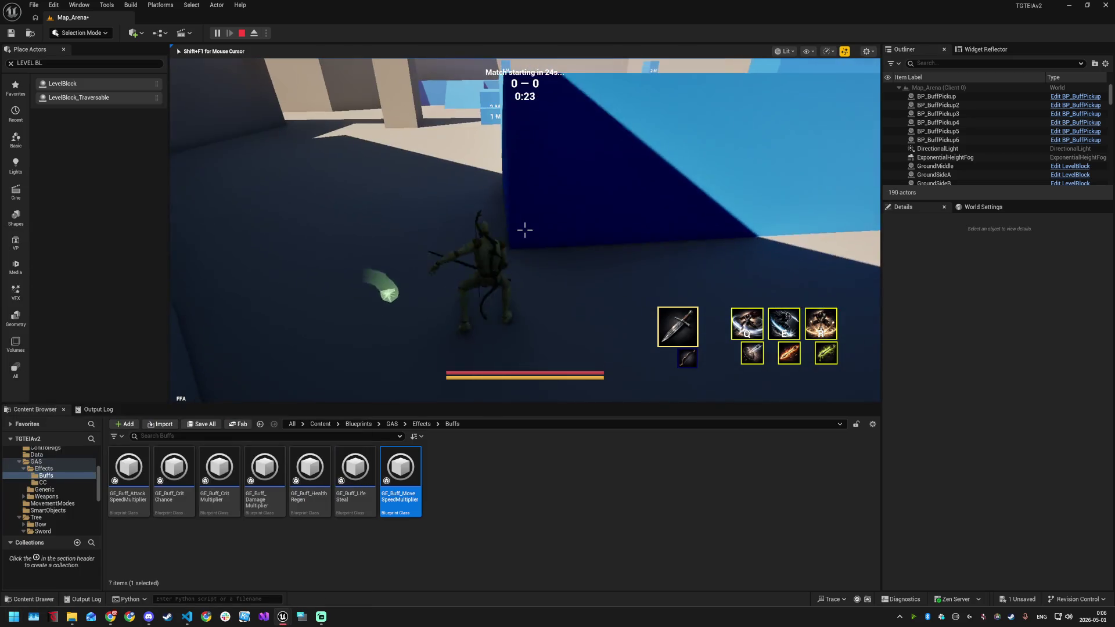
{"action": "key", "text": "super"}
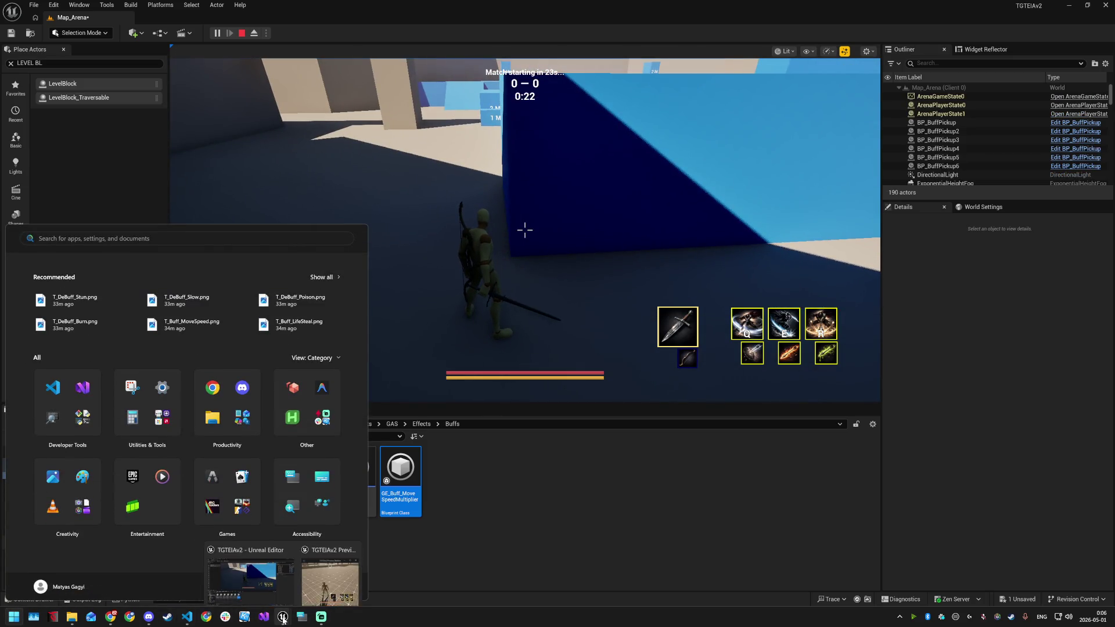
{"action": "left_click", "coordinate": [313, 577]}
{"action": "left_click_drag", "start_coordinate": [349, 222], "coordinate": [833, 496]}
{"action": "key", "text": "w"}
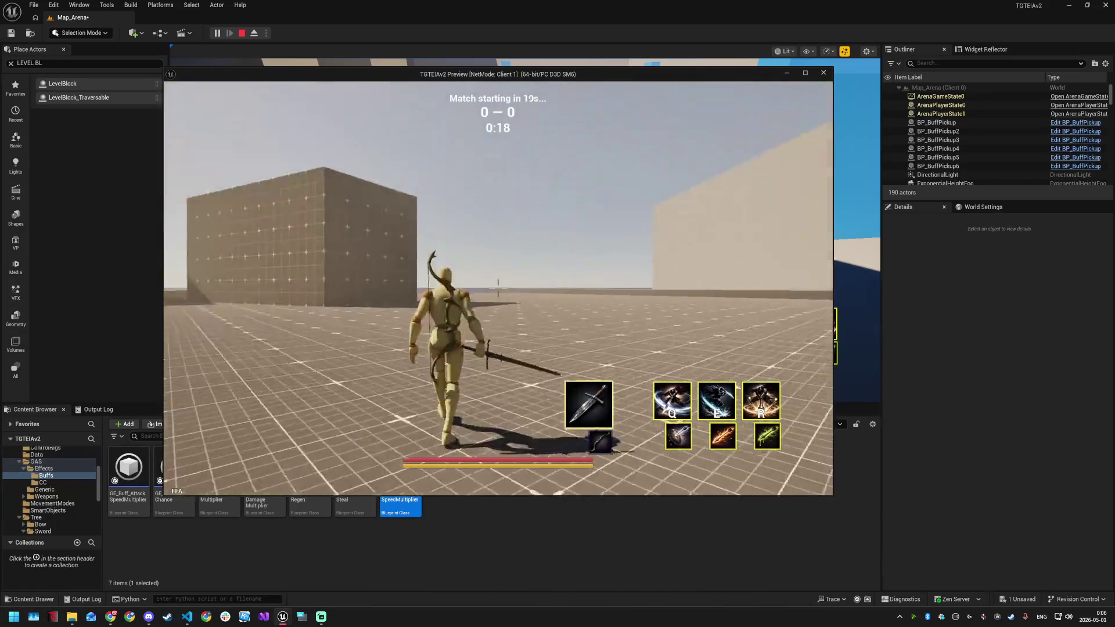
{"action": "key", "text": "w"}
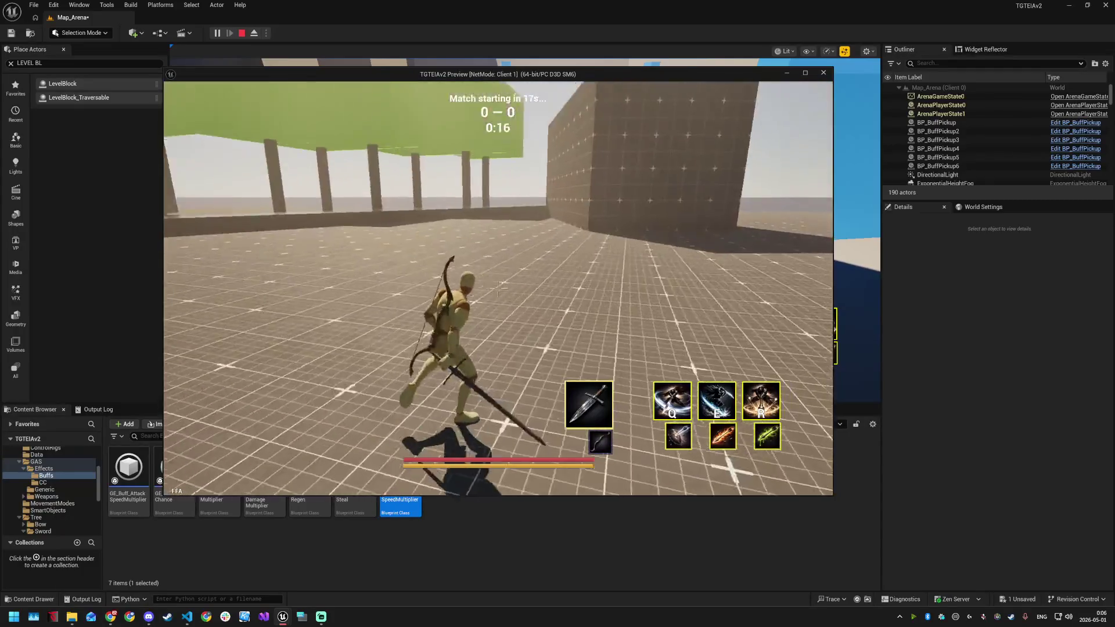
{"action": "key", "text": "w"}
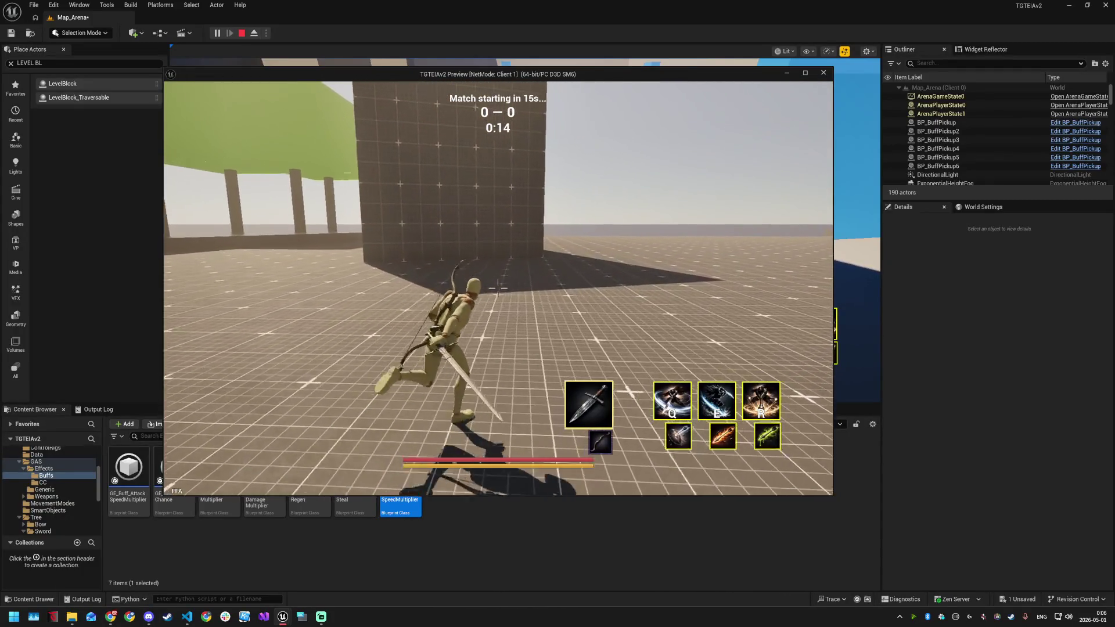
{"action": "key", "text": "w"}
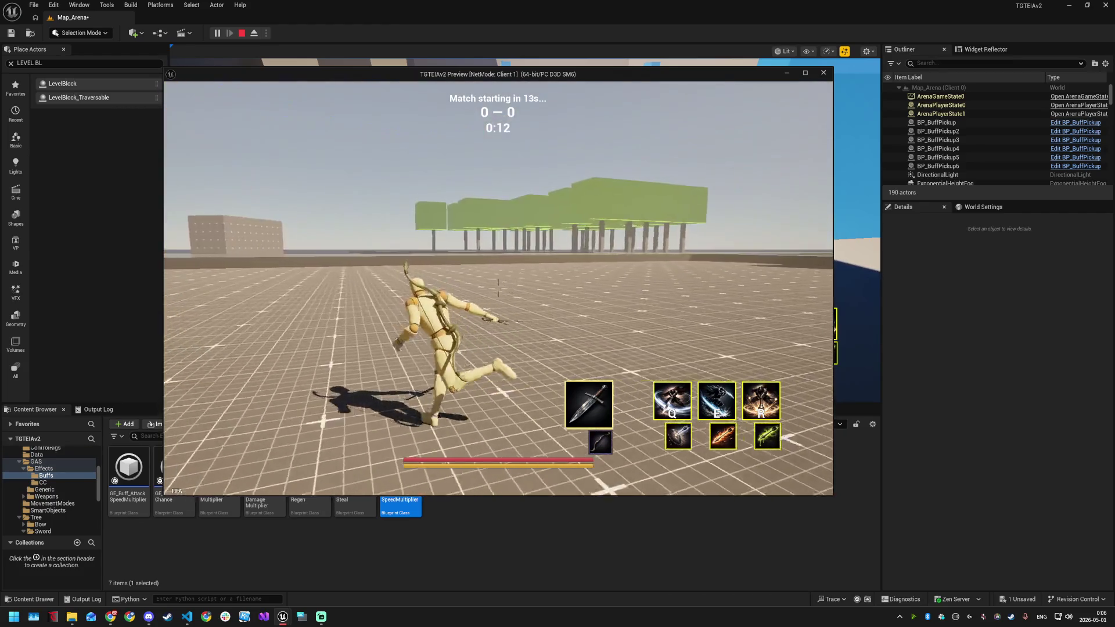
{"action": "key", "text": "w"}
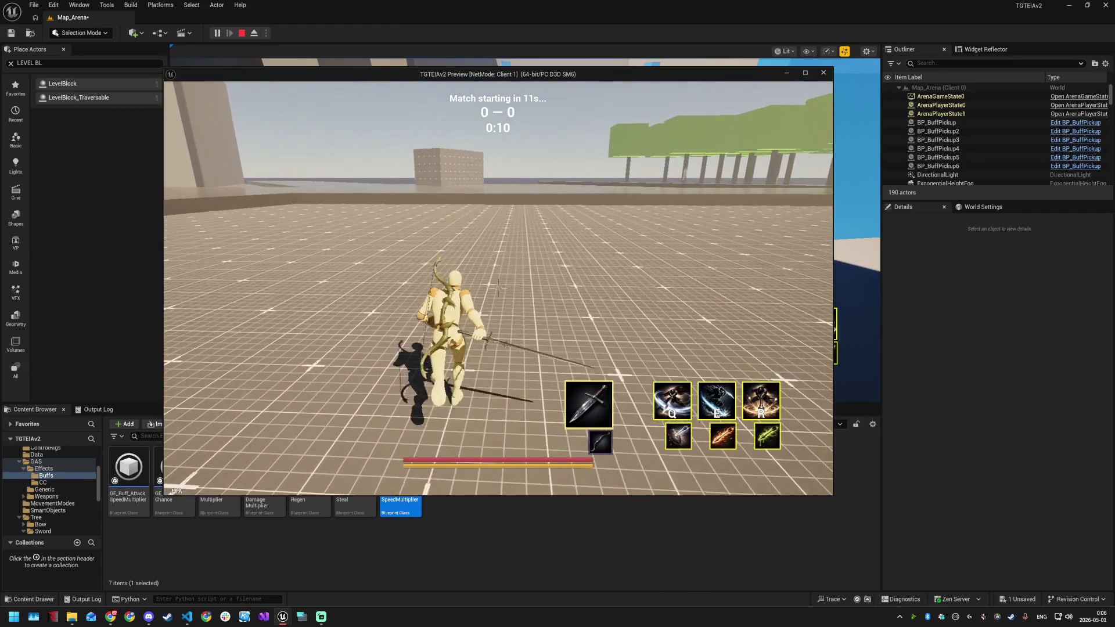
{"action": "key", "text": "w"}
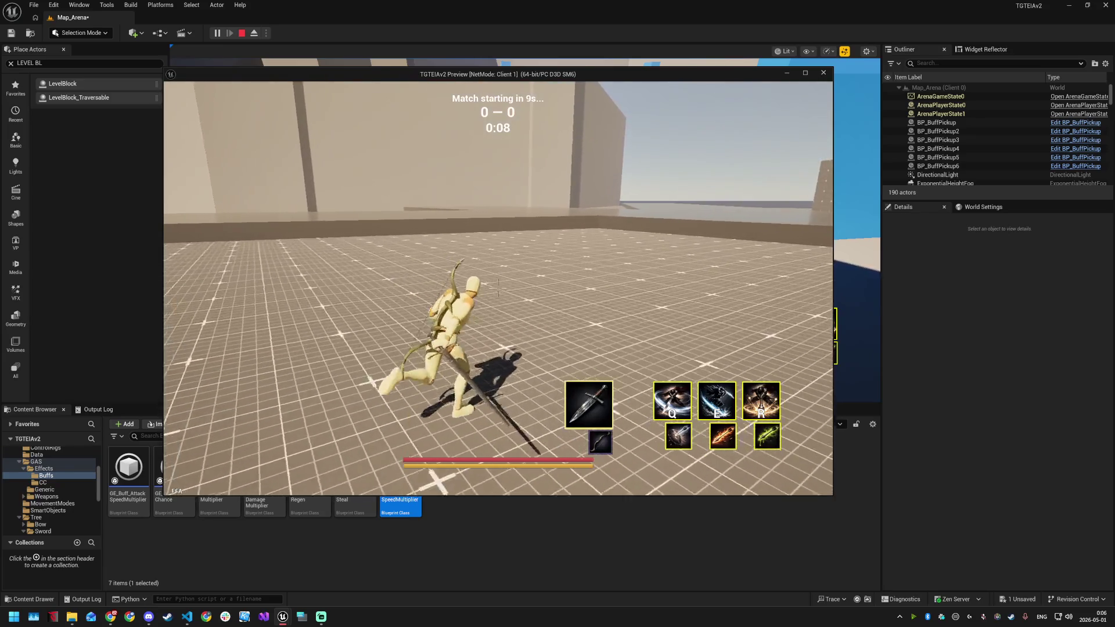
{"action": "key", "text": "w"}
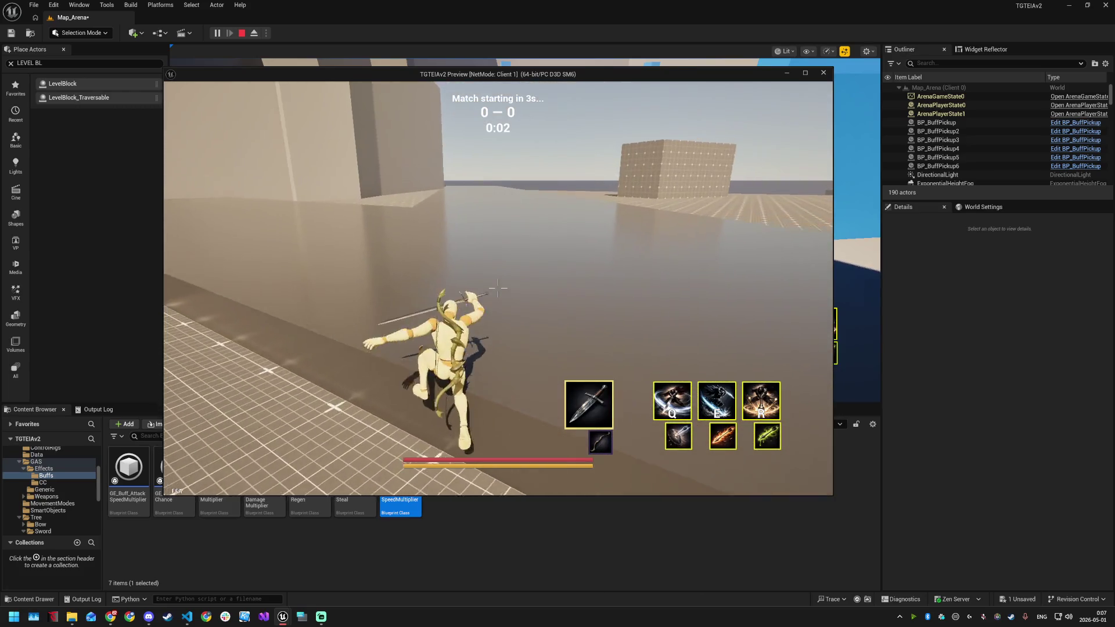
{"action": "key", "text": "w"}
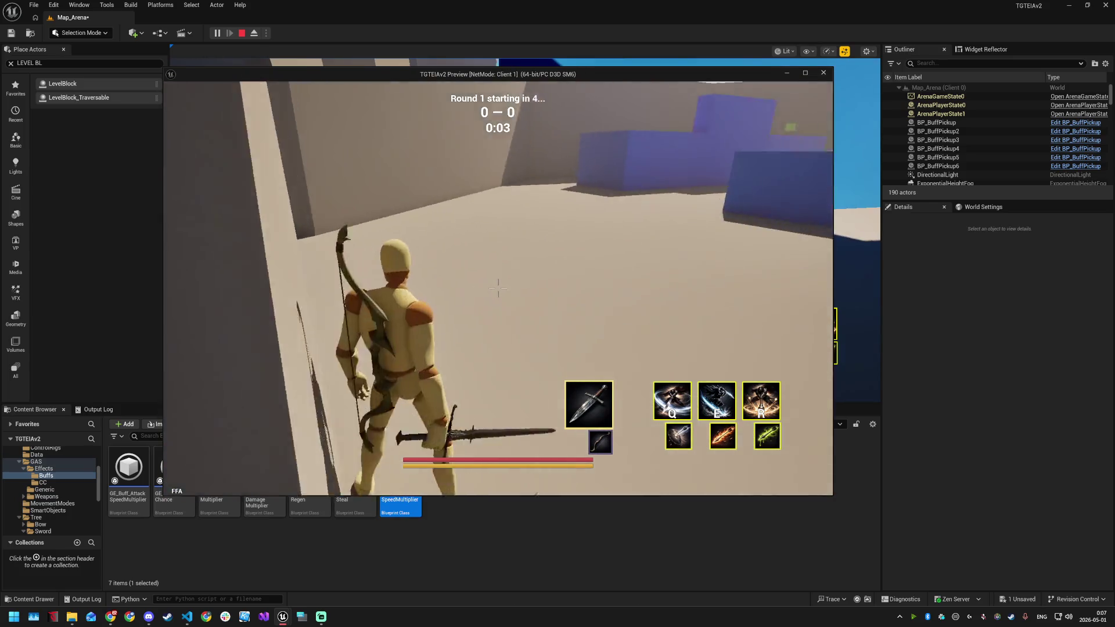
{"action": "key", "text": "w"}
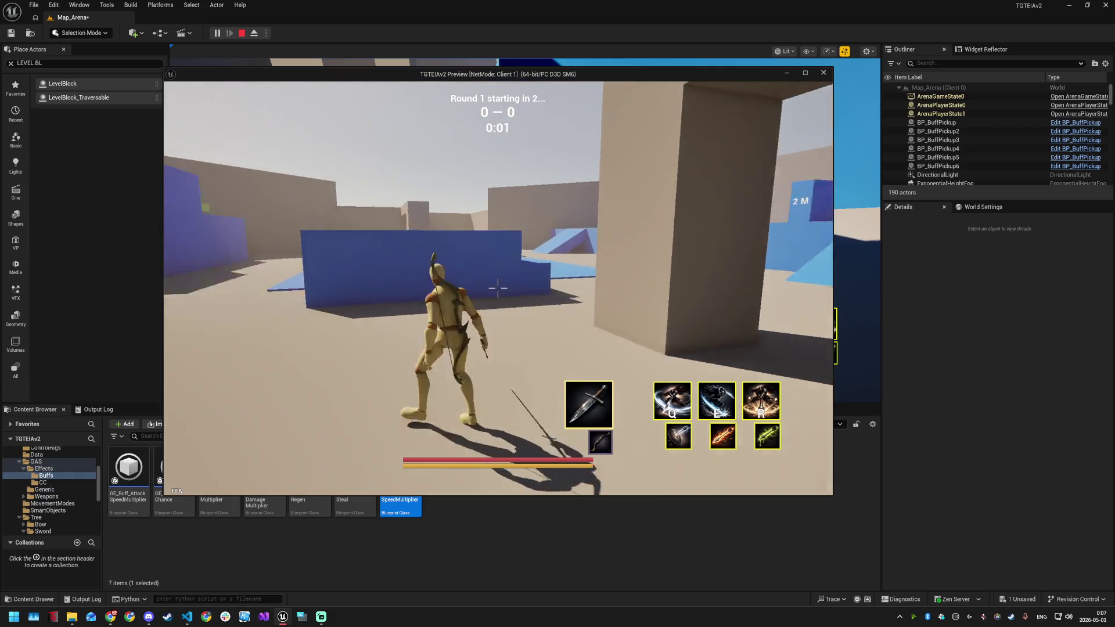
{"action": "key", "text": "Escape"}
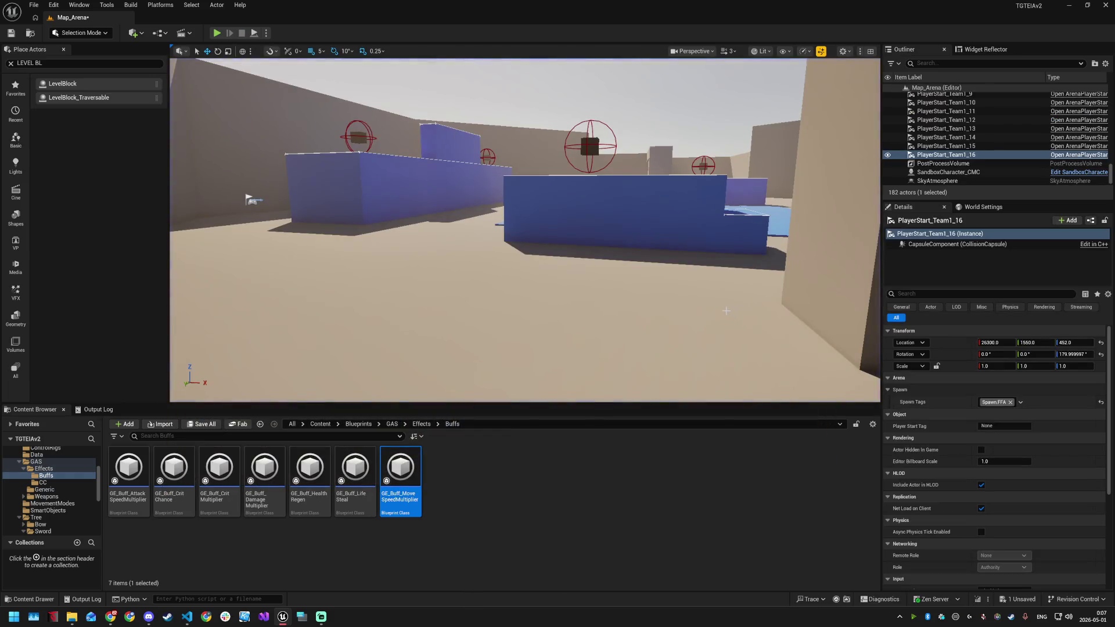